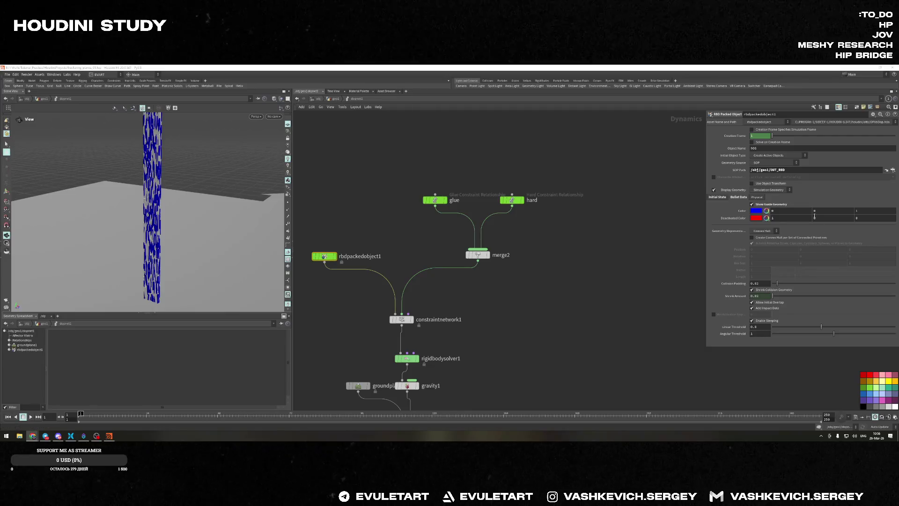
- Hide rbdpackedobject1's guide colouring and packed geometry, leaving the green constraint lines, then select the hard constraint
click(752, 205)
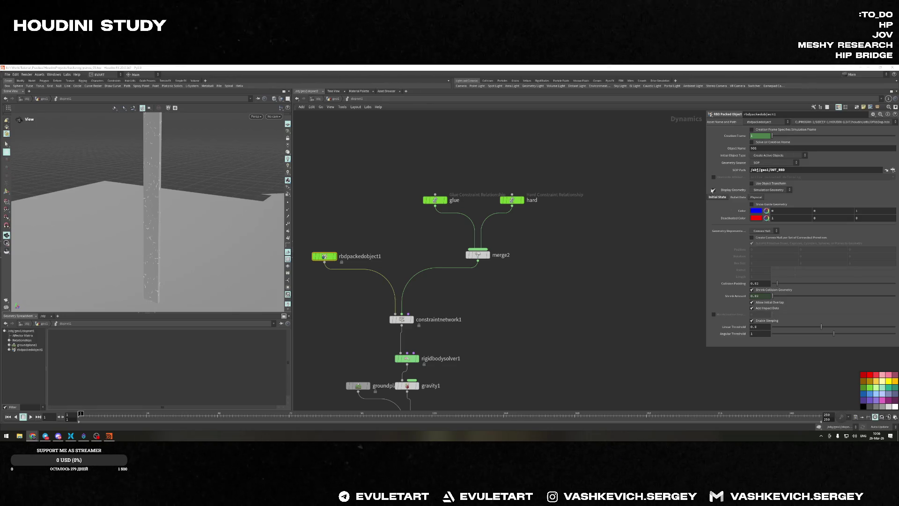
click(713, 191)
drag(176, 210, 207, 188)
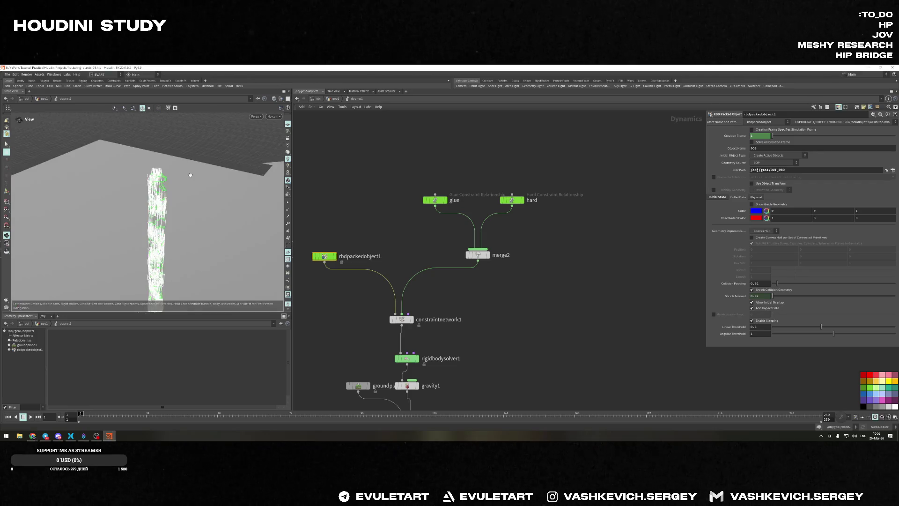
click(512, 201)
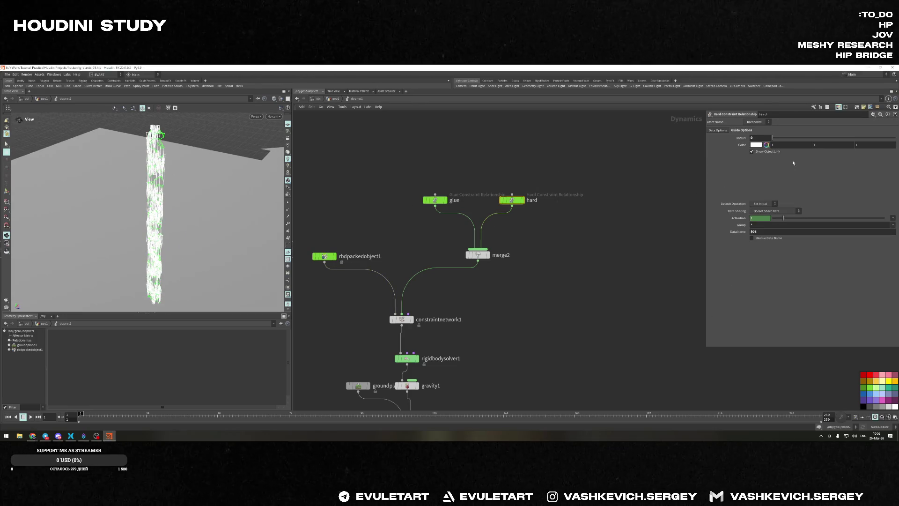
- Flip between the glue and hard constraint relationships, comparing their Guide Options settings
click(434, 200)
click(512, 200)
click(435, 200)
click(743, 130)
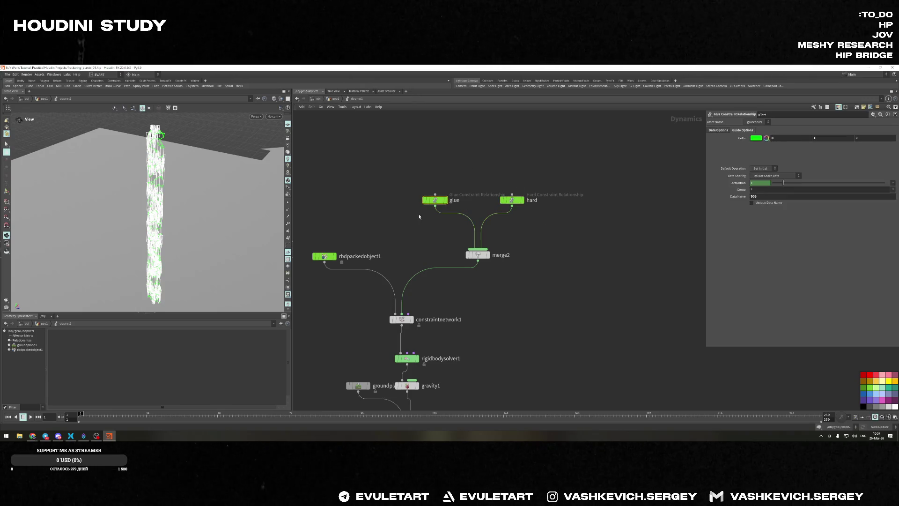
click(512, 201)
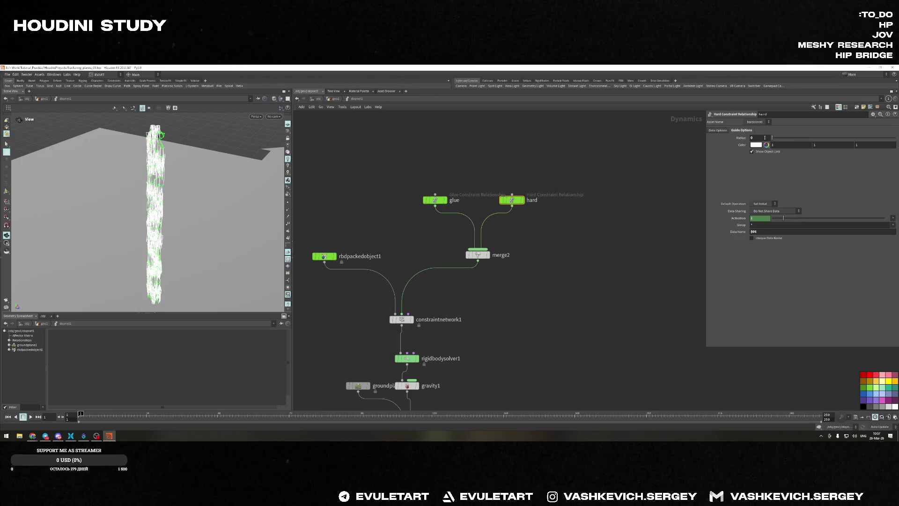
drag(405, 191, 457, 215)
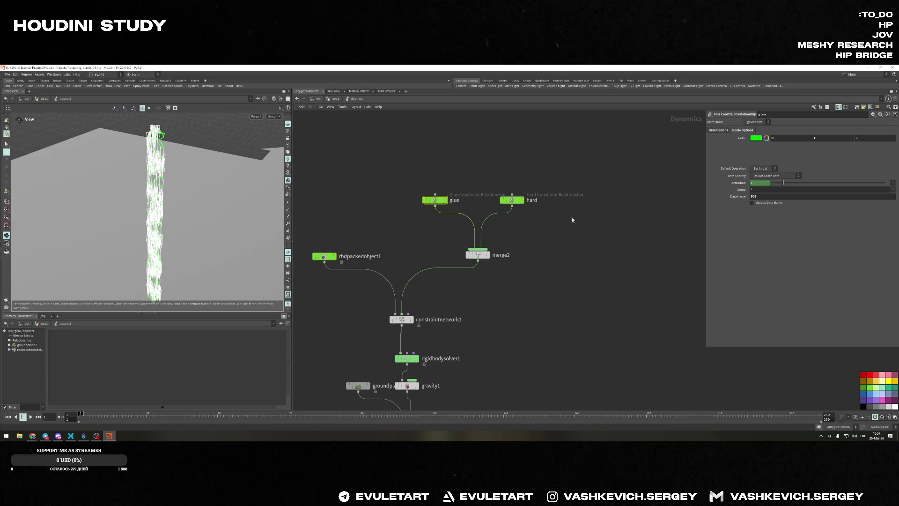
- Select the hard constraint and bring up the Color Editor for its guide colour swatch
click(512, 200)
click(756, 138)
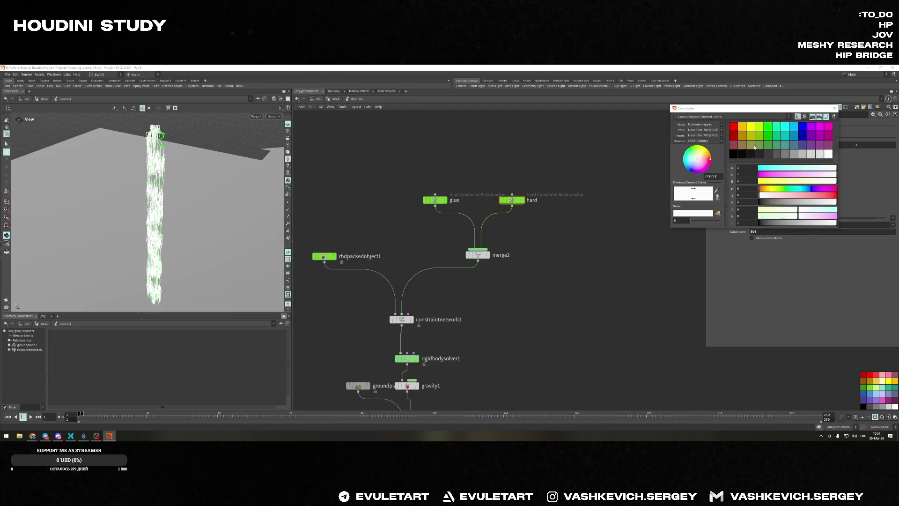
- Make the hard constraint guide lines red and frame the viewport on the column
click(733, 127)
alt+drag(141, 211, 183, 204)
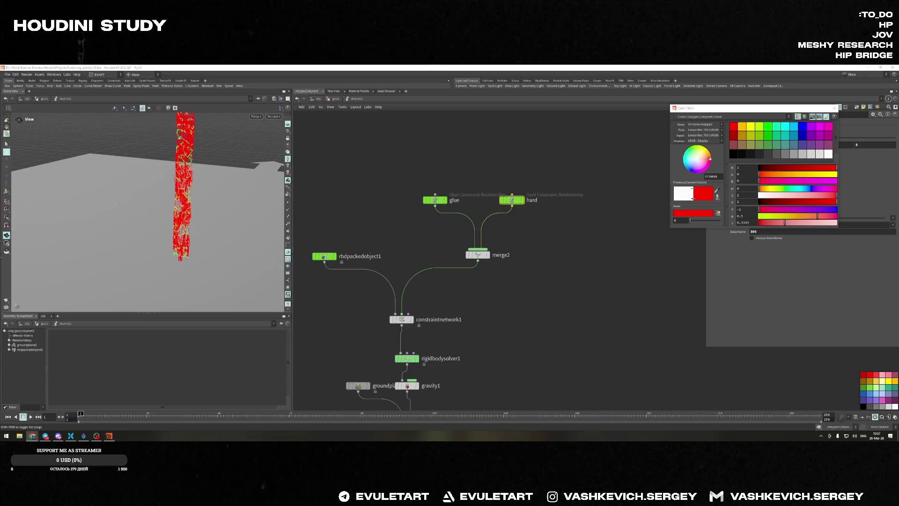
mouse_move(247, 267)
alt+mouse_down()
mouse_move(204, 265)
mouse_move(188, 224)
mouse_move(242, 199)
mouse_move(97, 205)
alt+mouse_up()
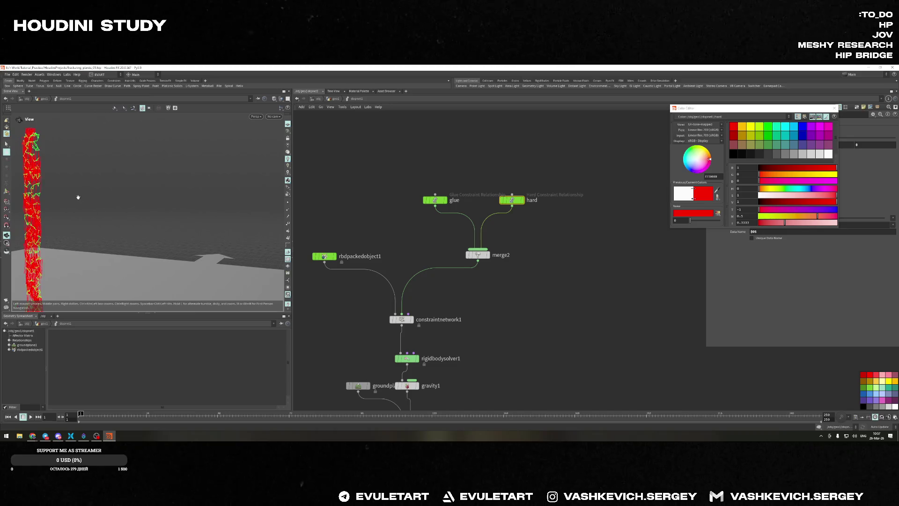
key(f)
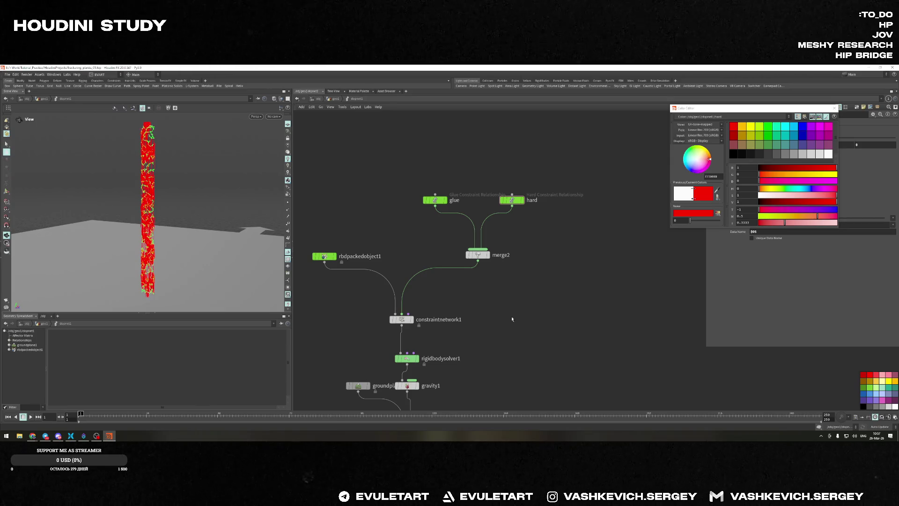
- Pan the network down to merge1 and select the output node
middle_drag(554, 303, 488, 158)
click(468, 273)
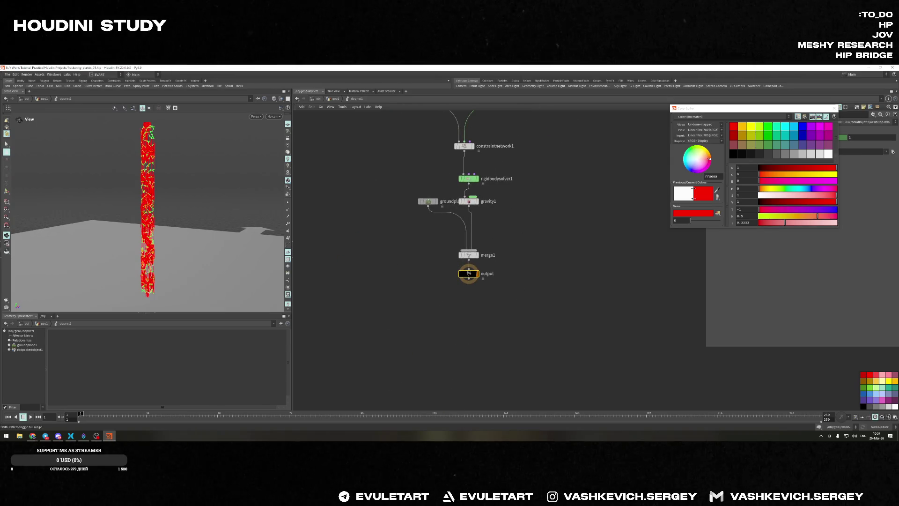
- Jump up to the geo1 network, clear the selection and close the Color Editor
key(u)
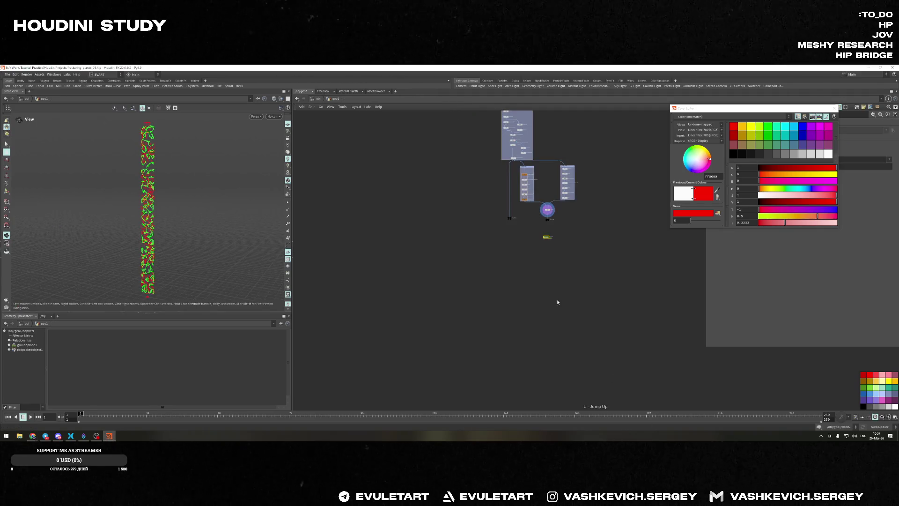
scroll(499, 243, up, 3)
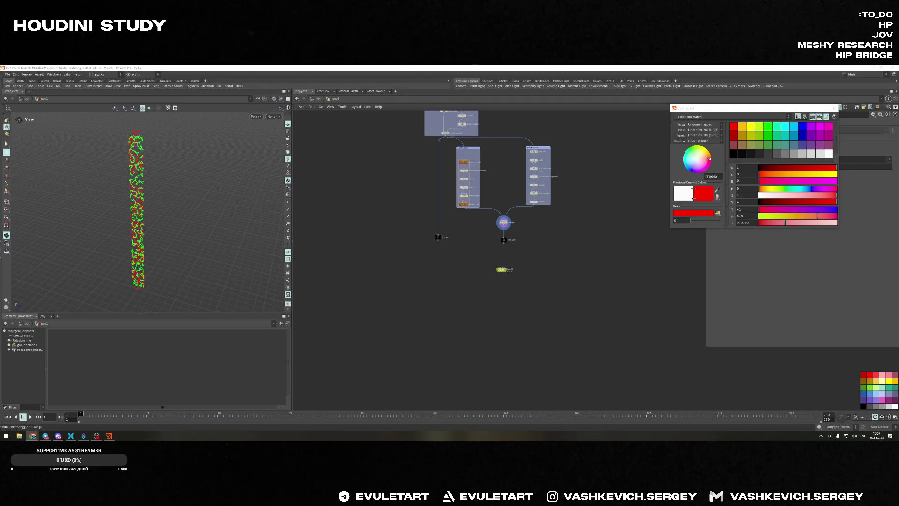
scroll(520, 263, up, 1)
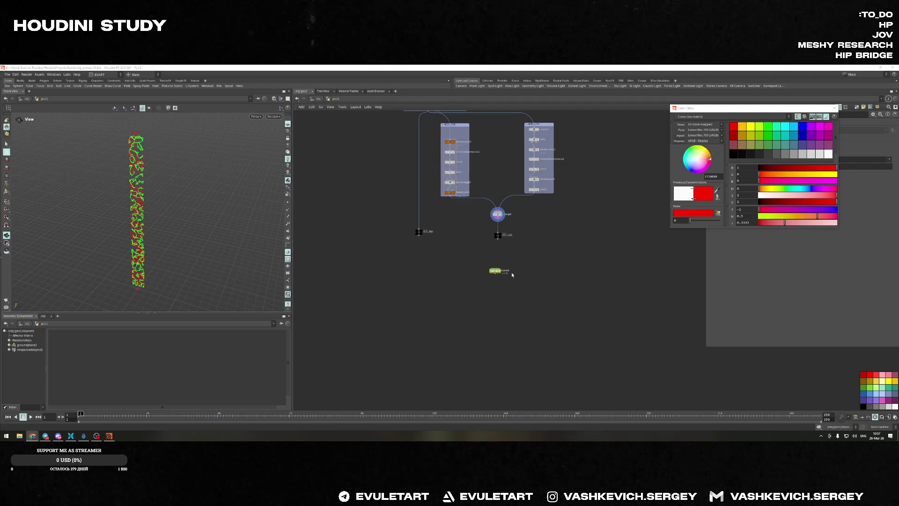
click(545, 287)
click(836, 108)
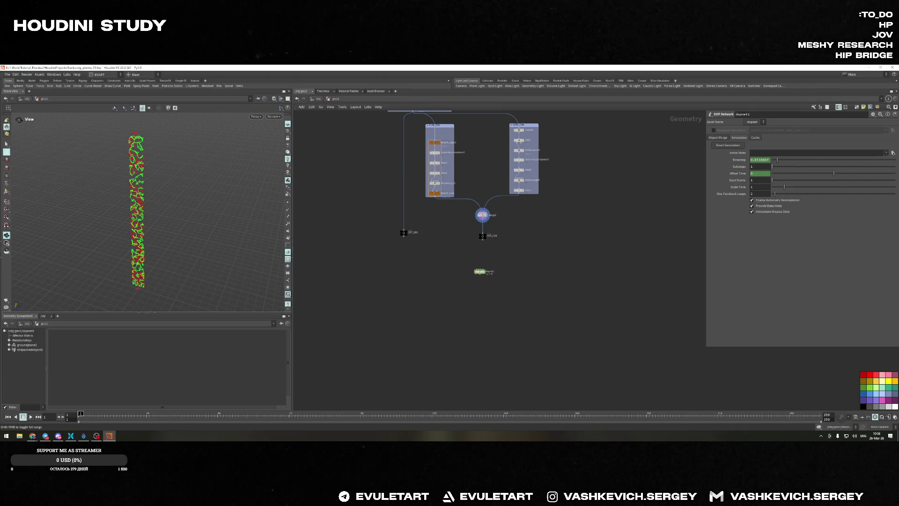
key(alt+Tab)
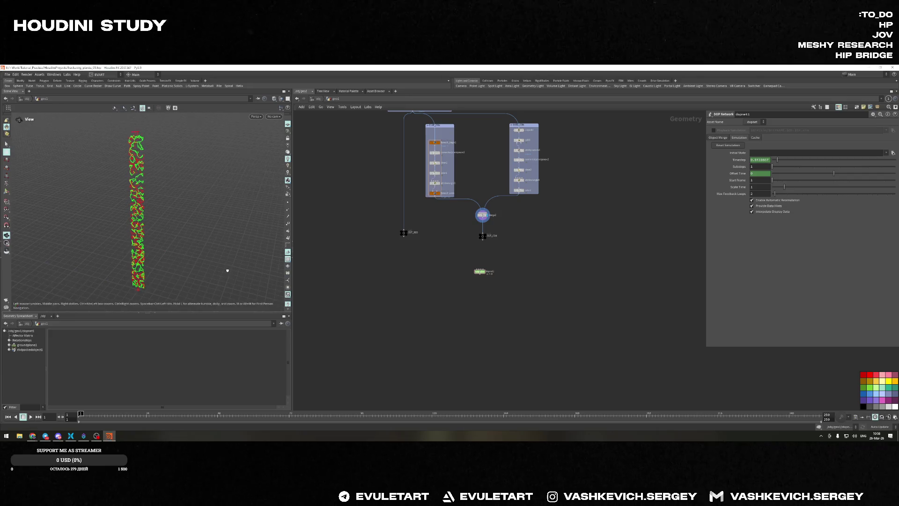
drag(228, 270, 267, 261)
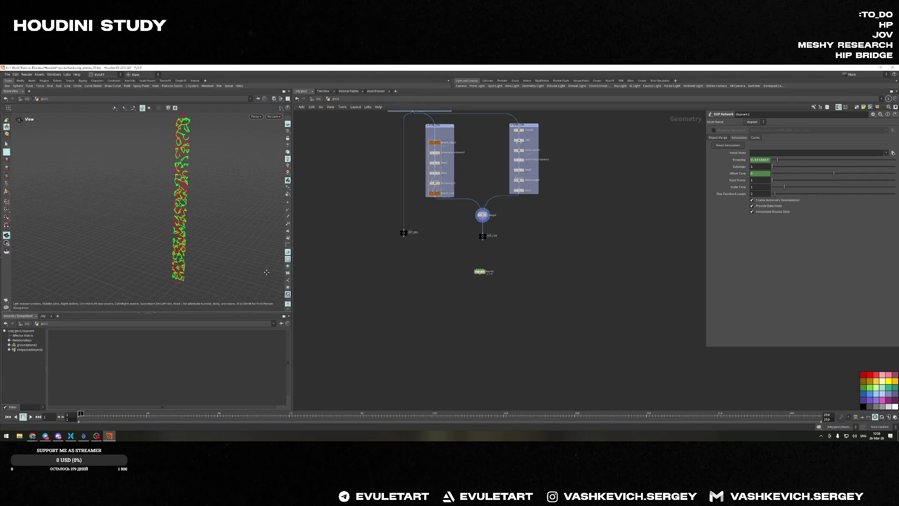
- Play the first simulation frames, rewind to frame 1, then dive back into dopnet1
key(Up)
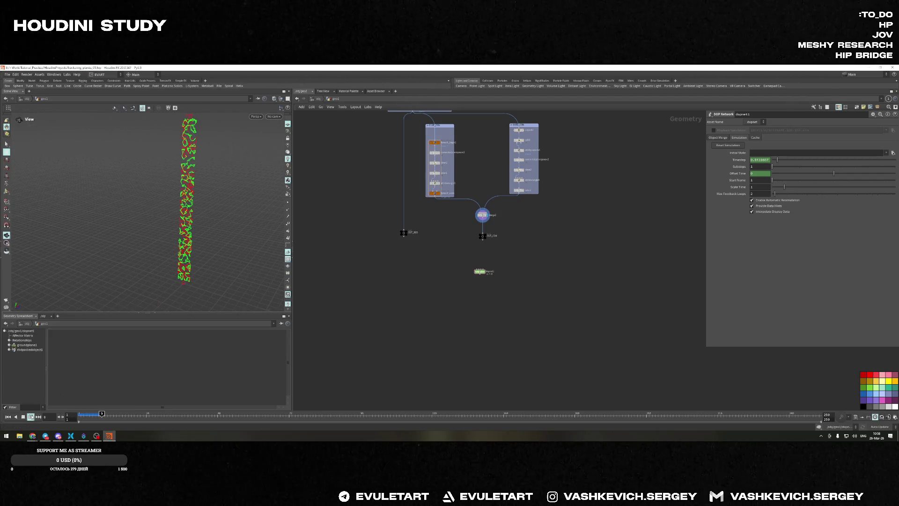
key(Up)
key(ctrl+Up)
double_click(482, 273)
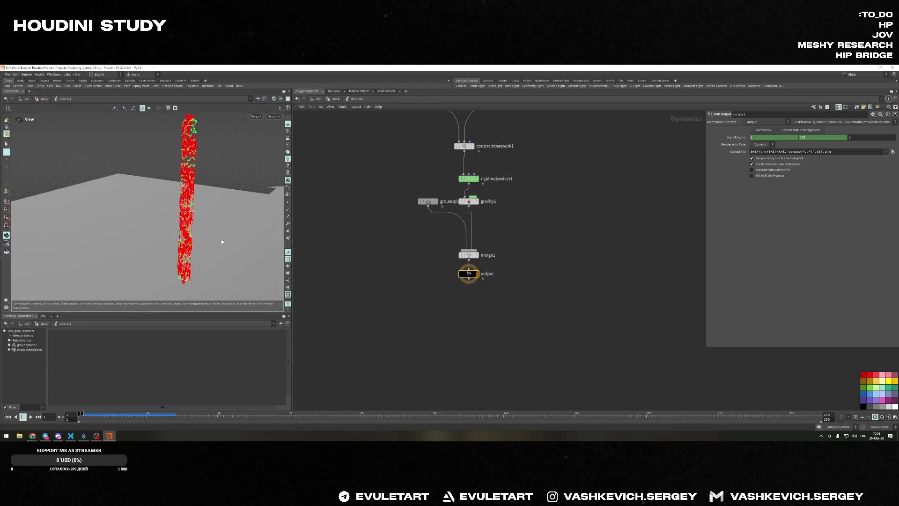
- Play the simulation twice to watch the red column topple, orbiting as it runs, then reset to frame 1
alt+drag(222, 242, 44, 391)
click(32, 416)
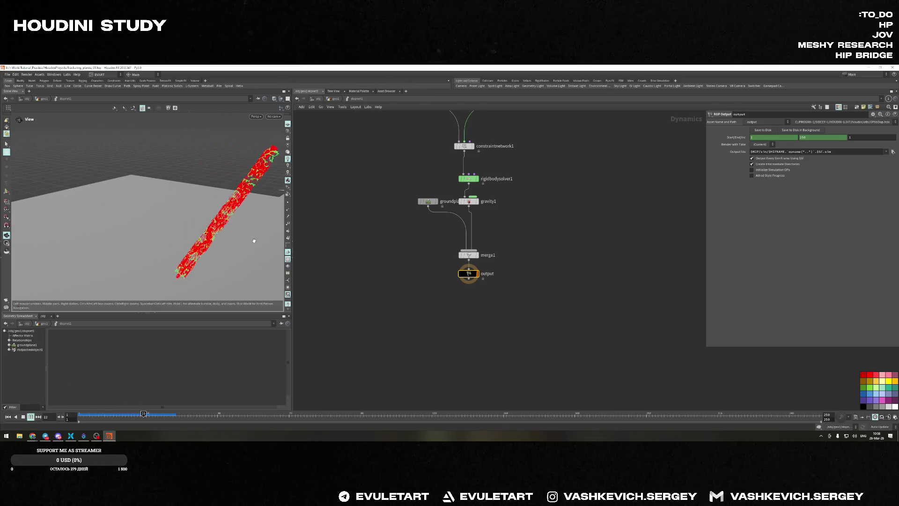
drag(256, 238, 28, 398)
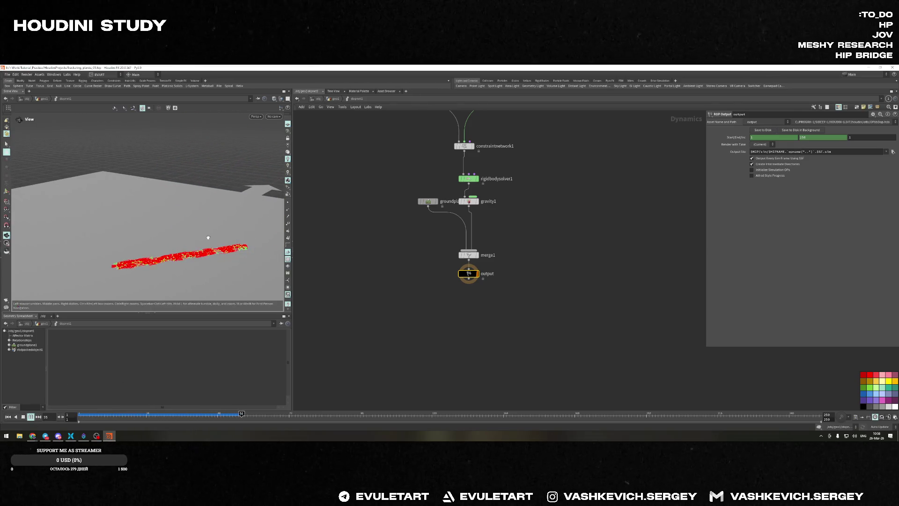
click(24, 416)
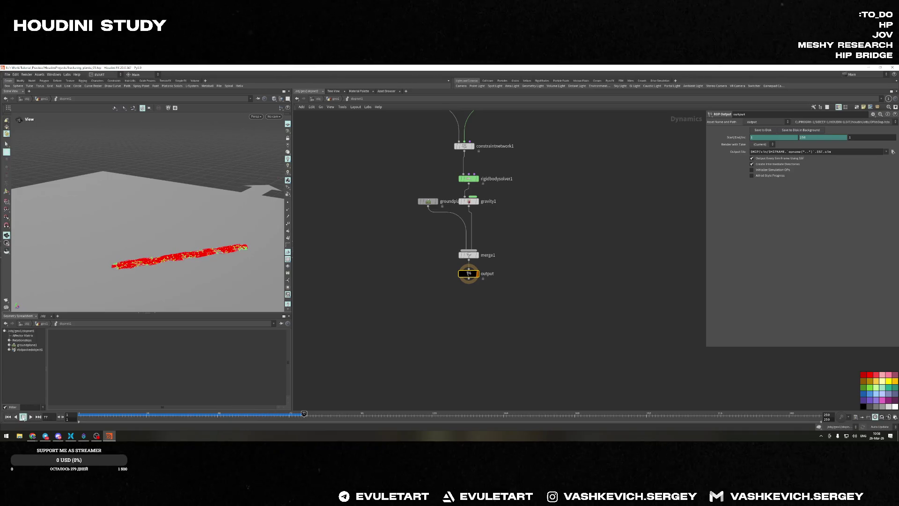
click(7, 416)
click(31, 417)
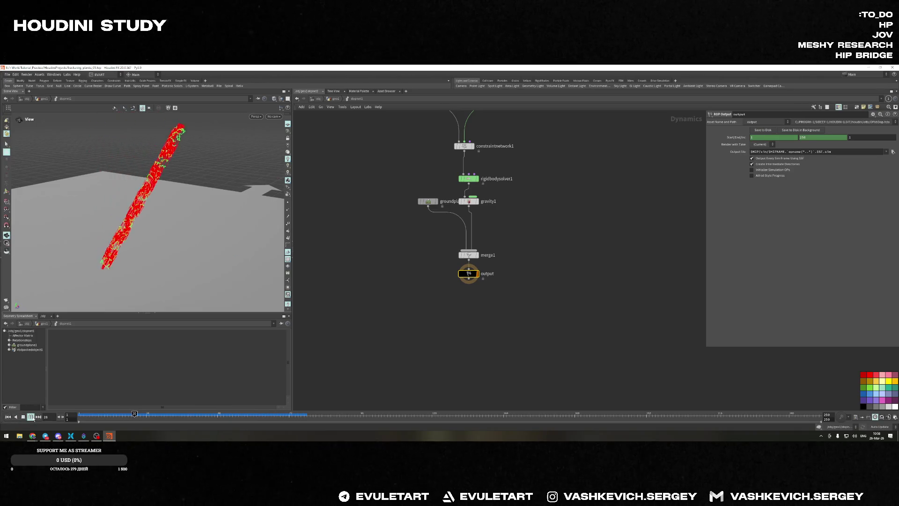
click(23, 417)
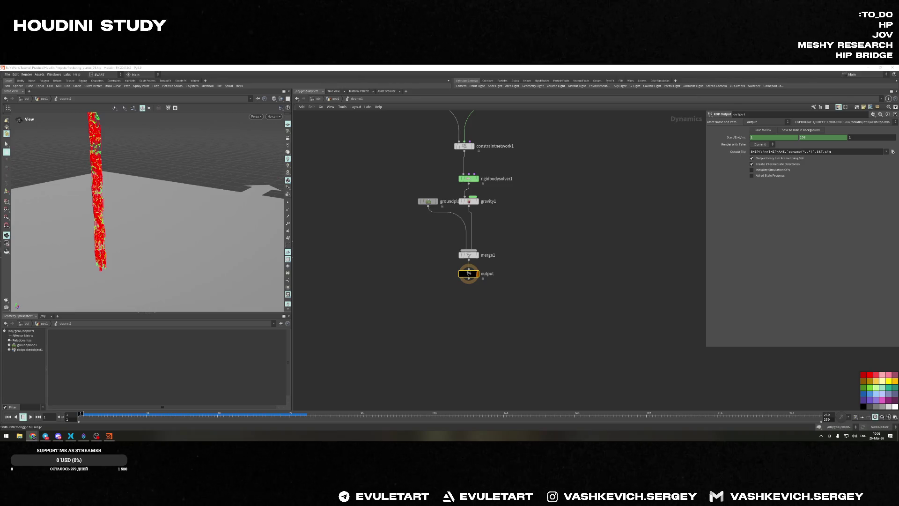
scroll(577, 199, down, 3)
- Add a SOP Solver node and position it beside constraintnetwork1
key(Tab)
text(sop so)
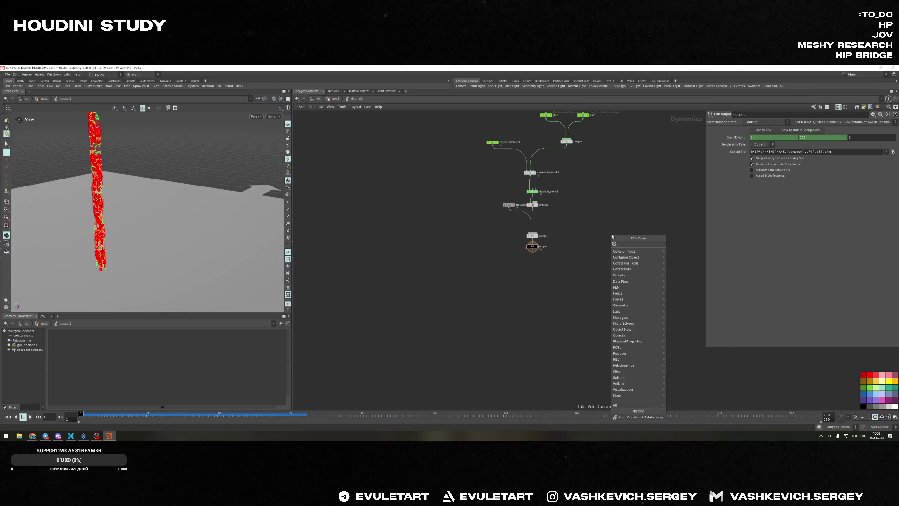
key(Return)
click(596, 191)
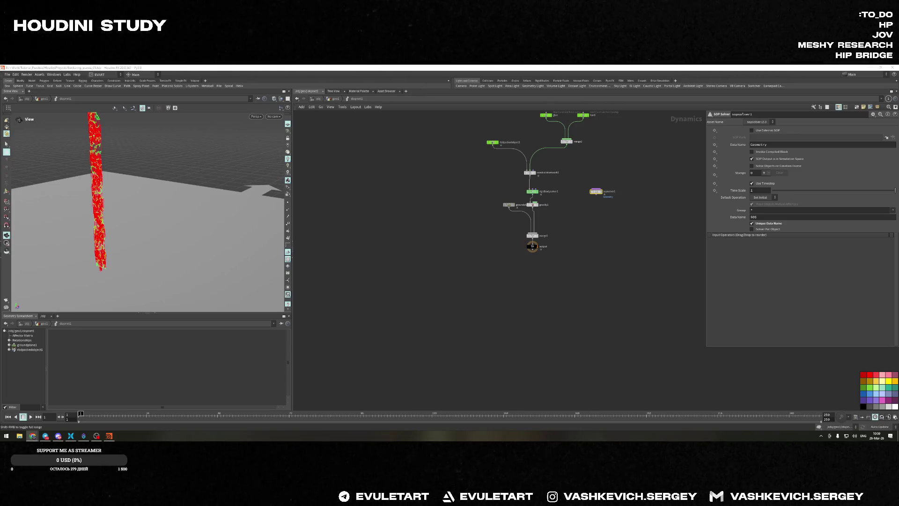
scroll(574, 181, up, 3)
scroll(574, 182, up, 2)
mouse_move(624, 207)
mouse_down()
mouse_move(528, 183)
mouse_move(569, 180)
mouse_up()
click(577, 184)
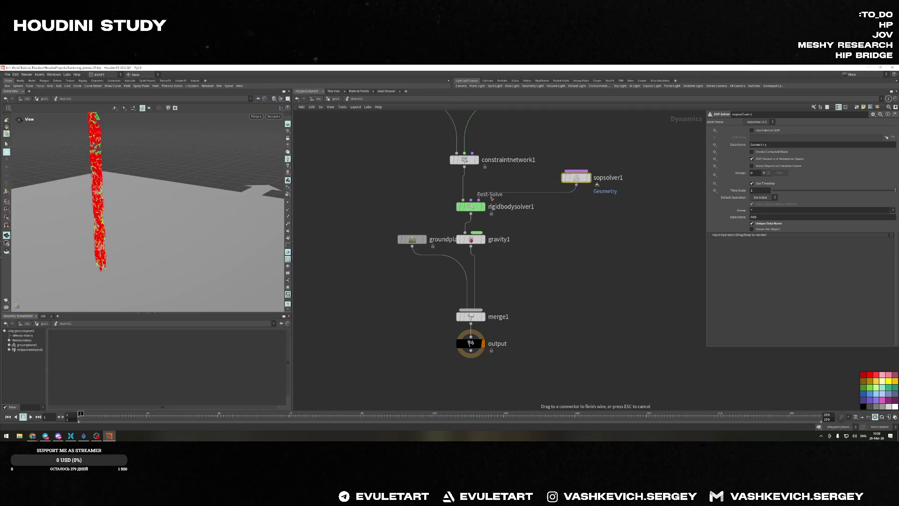
key(Escape)
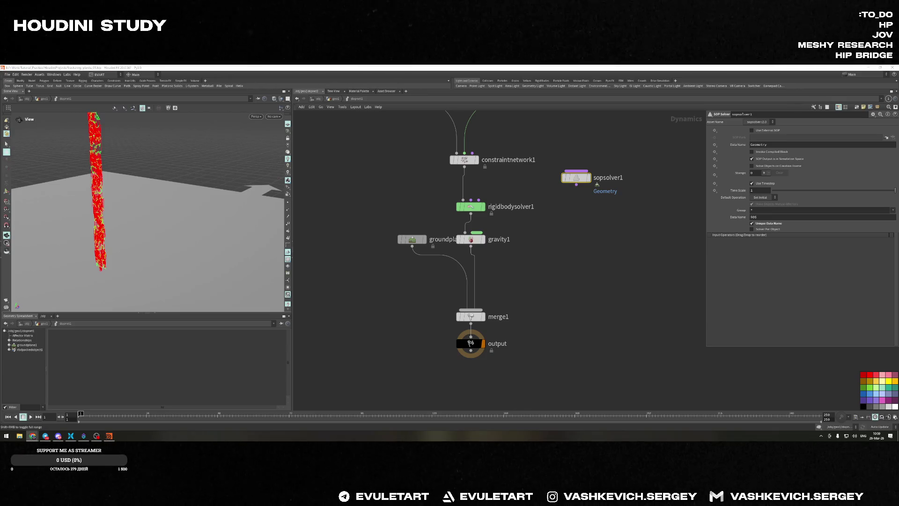
scroll(527, 246, down, 2)
scroll(527, 246, down, 1)
- Wire sopsolver1 into constraintnetwork1 and dive inside it
middle_drag(544, 216, 544, 265)
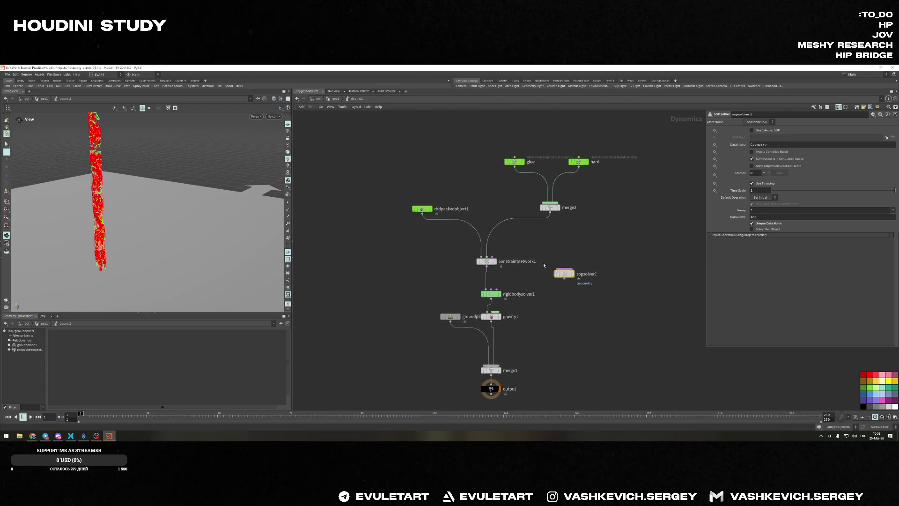
mouse_move(565, 273)
mouse_down()
mouse_move(590, 226)
mouse_move(497, 257)
mouse_up()
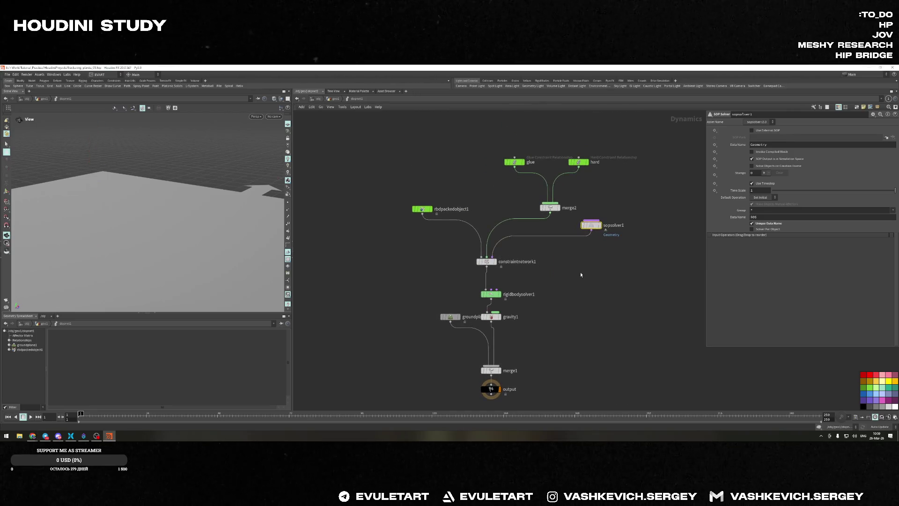
double_click(591, 224)
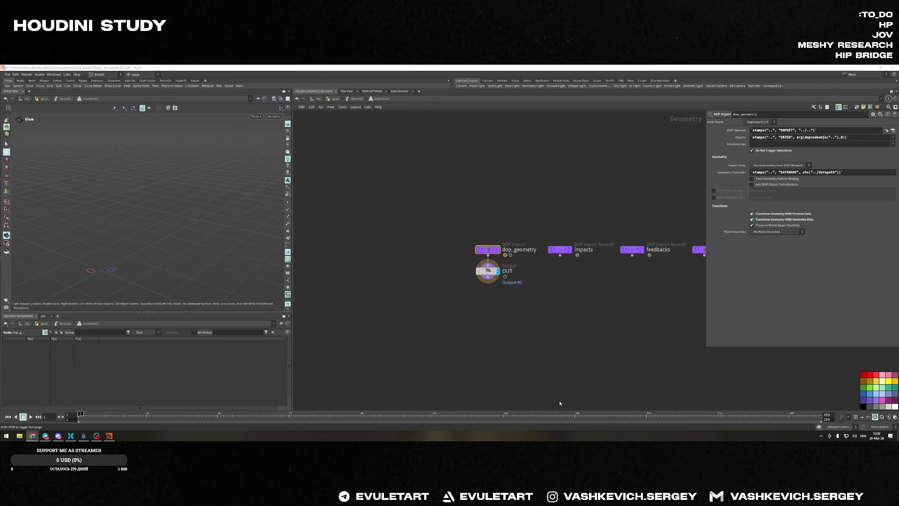
scroll(506, 288, down, 1)
- Drag the OUT node lower, inspect the relationship_geometry import's settings, then jump back up to the dopnet
drag(509, 271, 507, 340)
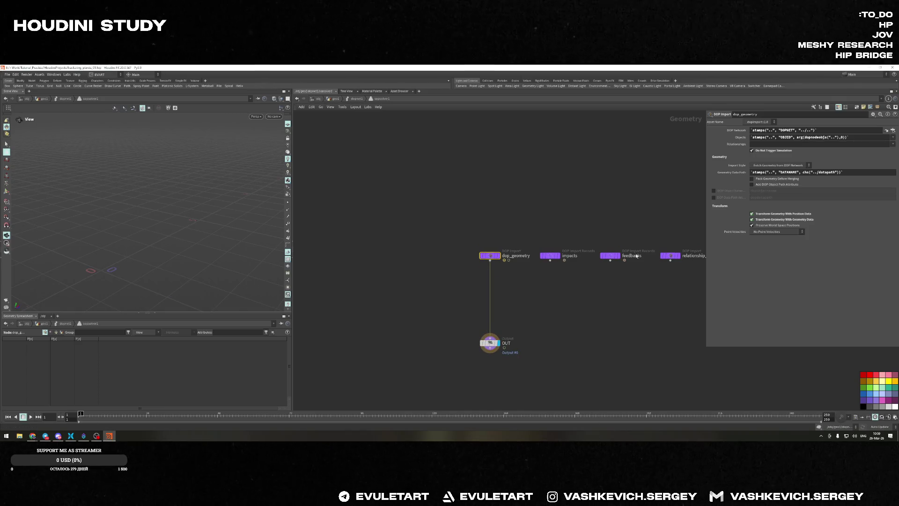
key(h)
key(alt+Tab)
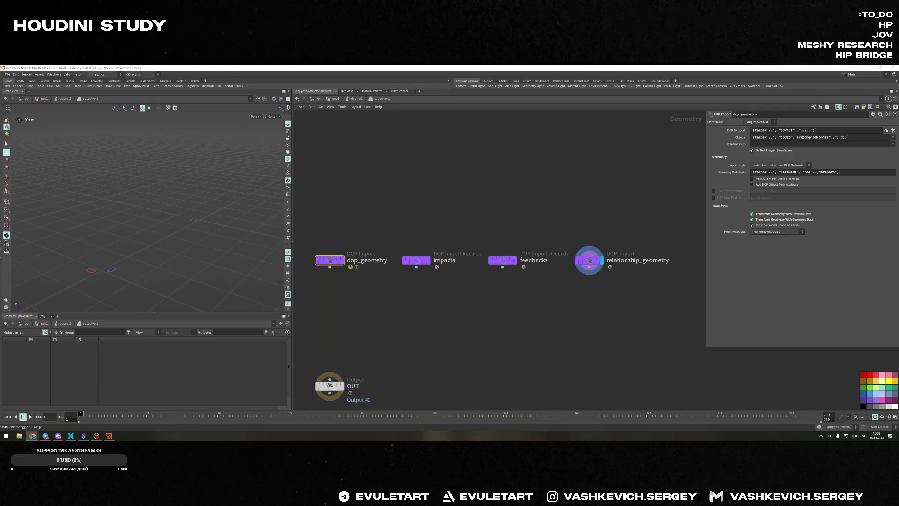
mouse_move(456, 315)
middle_down()
mouse_move(512, 315)
mouse_move(491, 304)
middle_up()
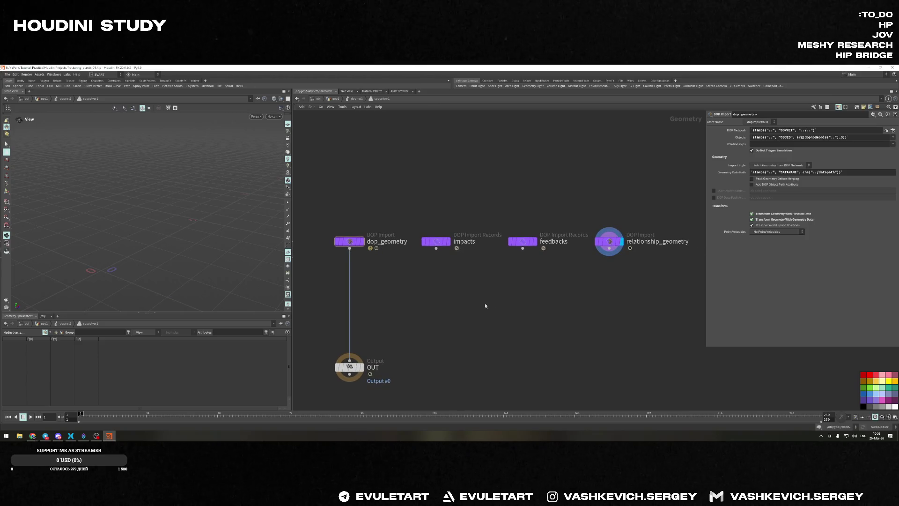
drag(656, 191, 577, 289)
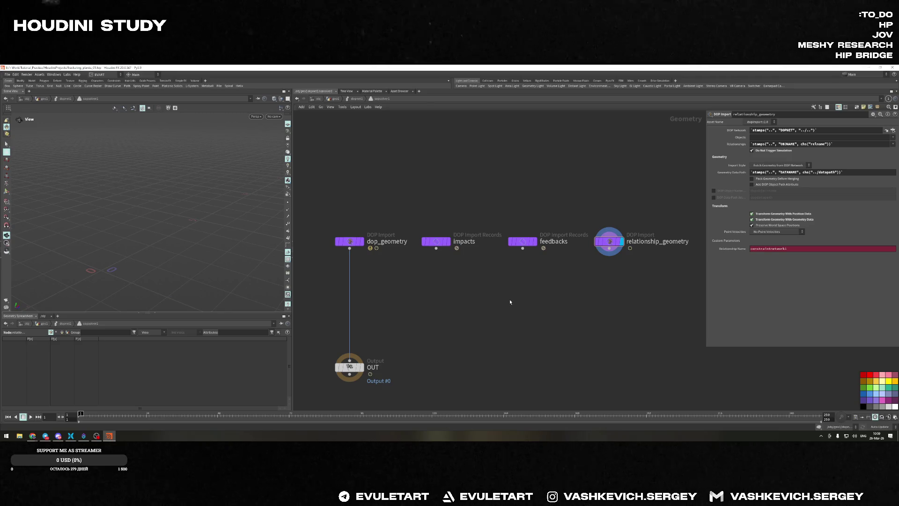
key(u)
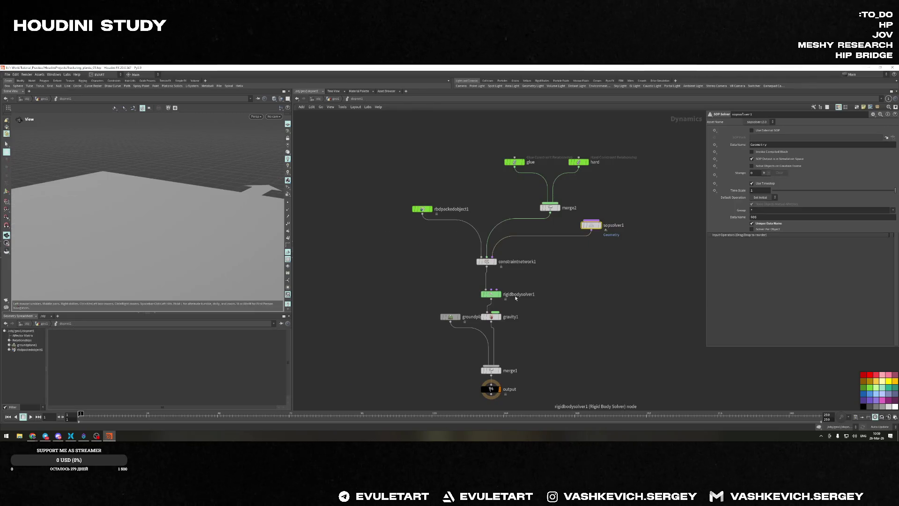
scroll(537, 283, up, 2)
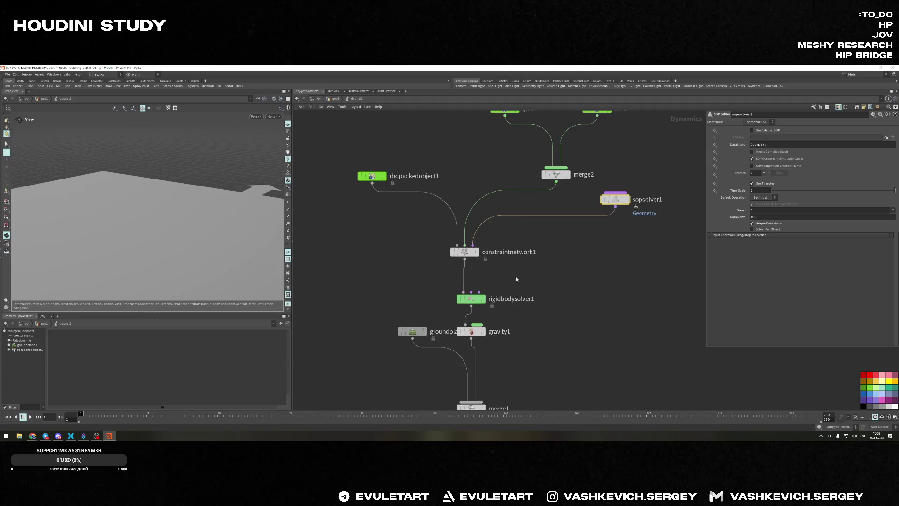
- Dive back inside sopsolver1 to see its DOP Import nodes
click(32, 436)
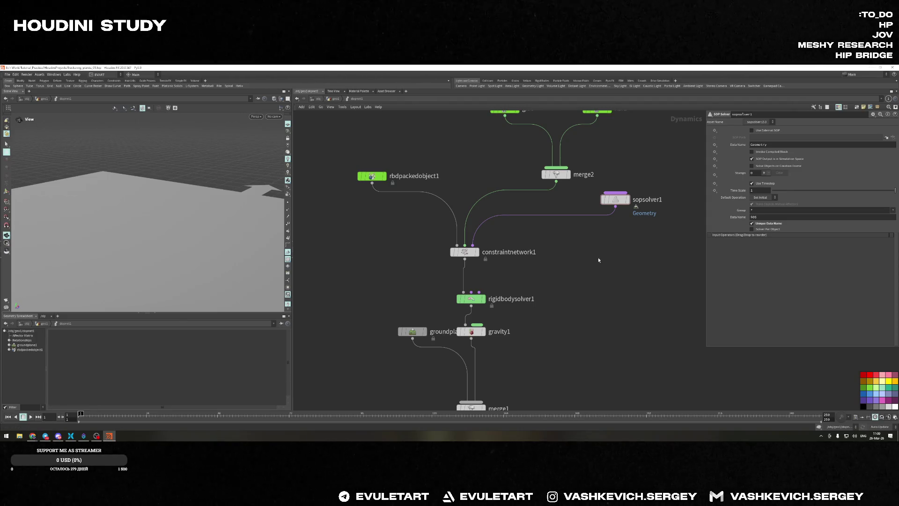
double_click(619, 200)
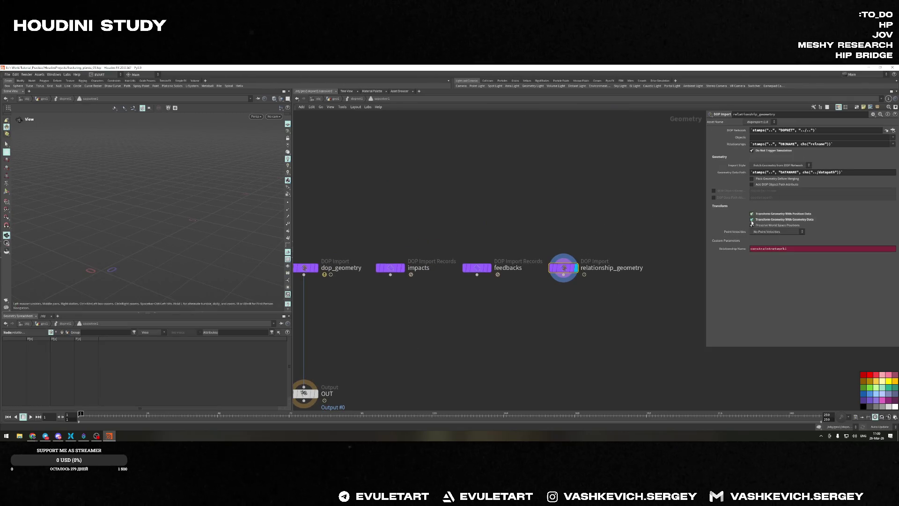
- Check relationship_geometry's point velocity and object-import choices, leaving them unchanged
click(768, 233)
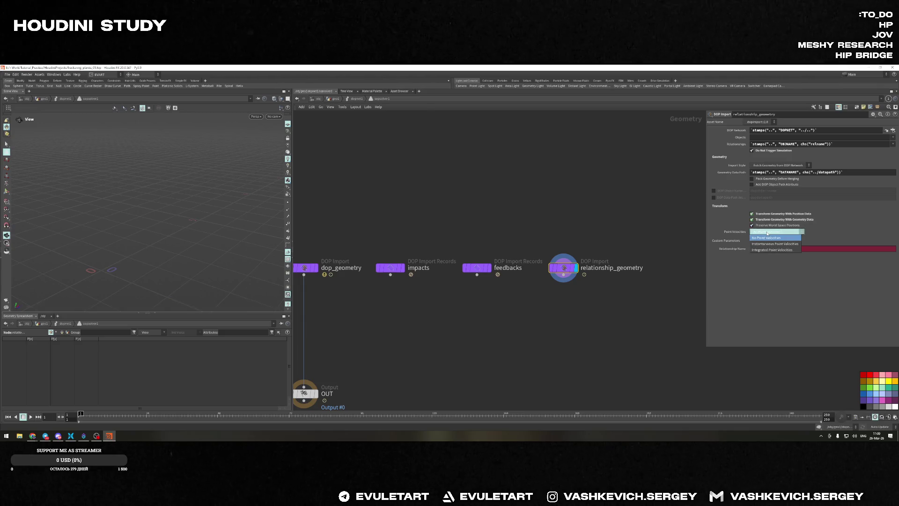
click(768, 237)
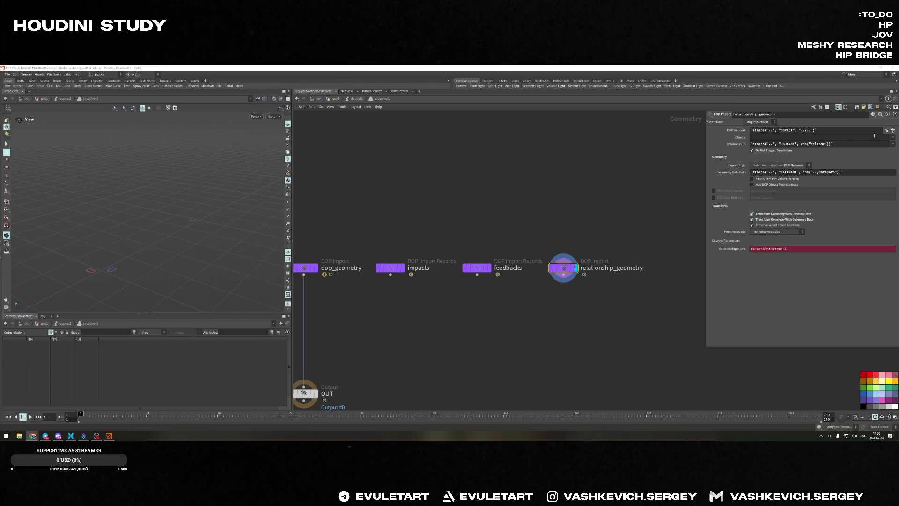
click(893, 137)
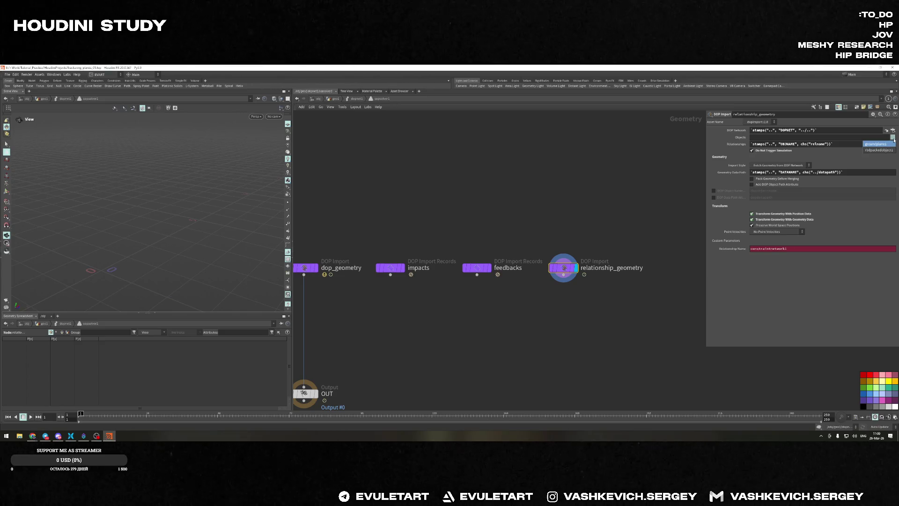
key(Escape)
key(h)
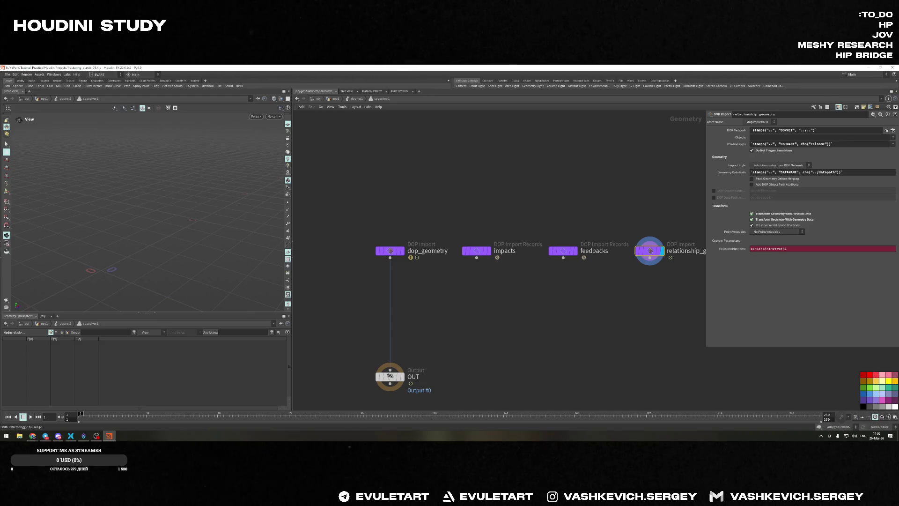
key(alt+Tab)
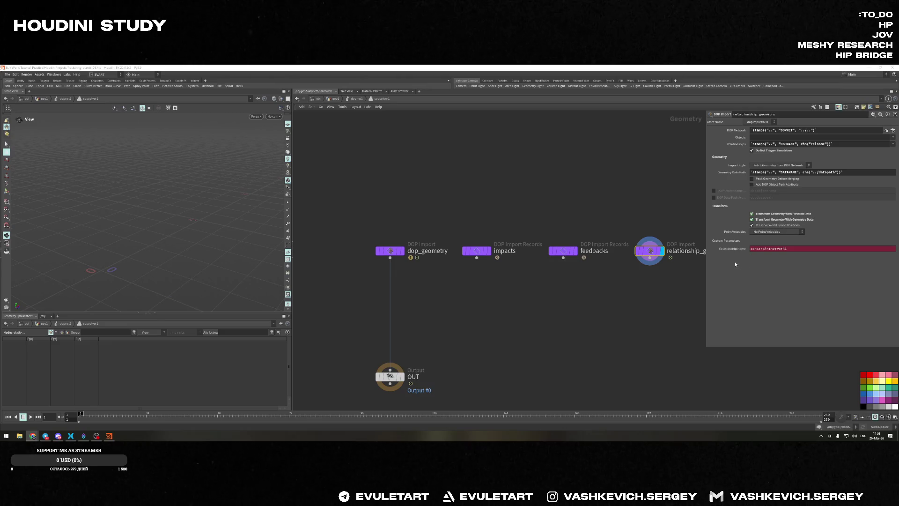
mouse_move(630, 290)
middle_down()
mouse_move(536, 299)
mouse_move(569, 284)
middle_up()
- Compare the impacts and dop_geometry imports, then reselect relationship_geometry
click(392, 247)
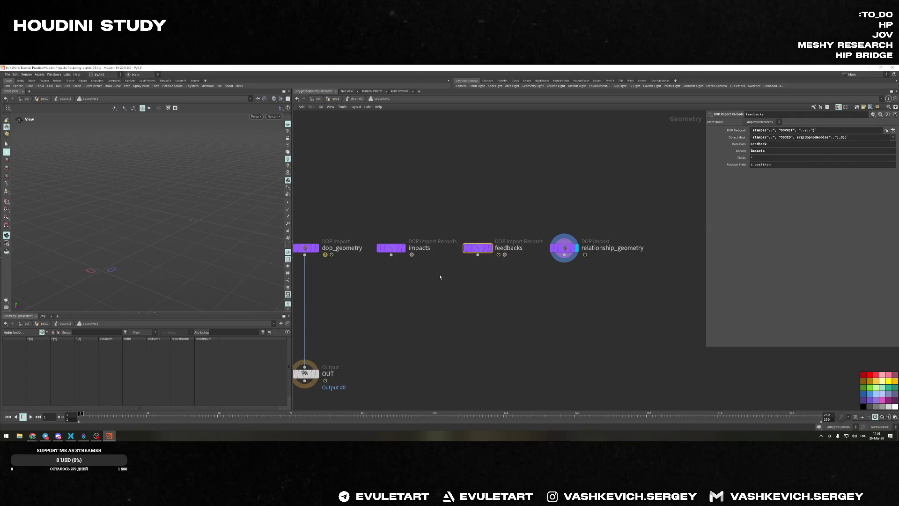
middle_drag(439, 212, 492, 209)
drag(418, 272, 319, 217)
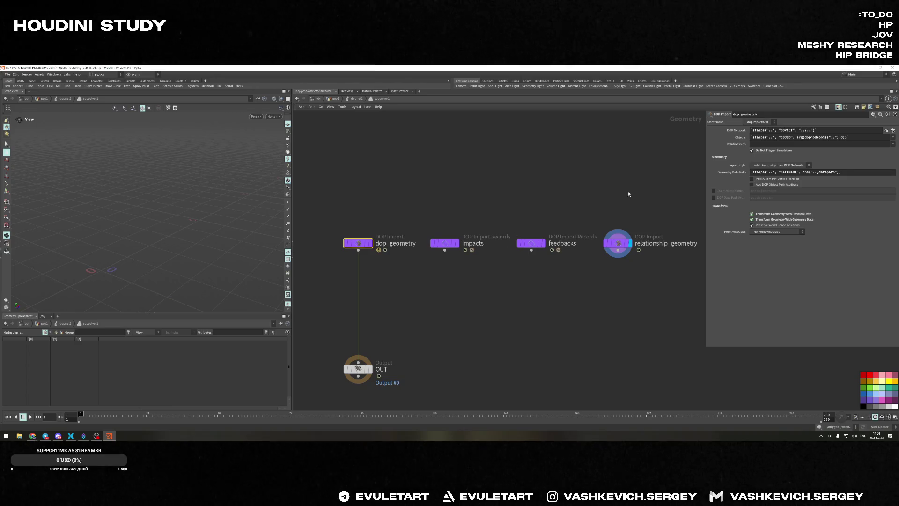
click(618, 243)
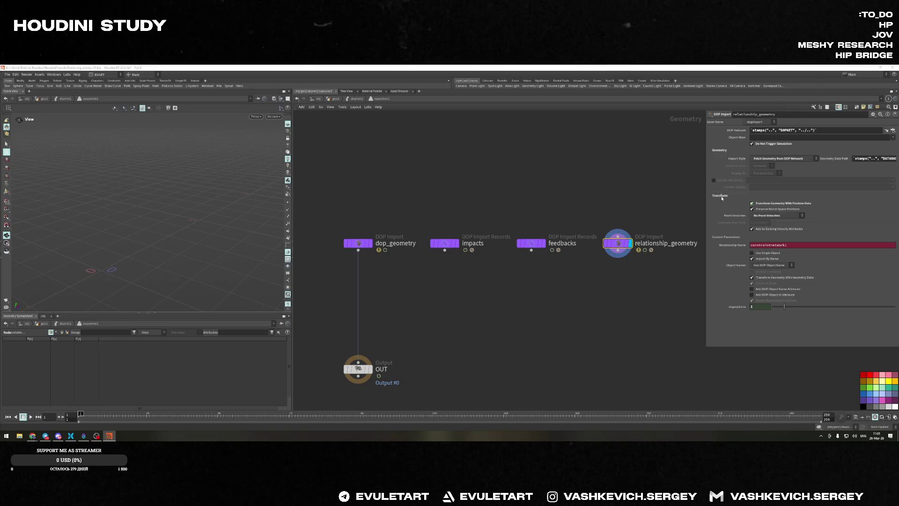
- Switch relationship_geometry to dopimport::2.0 and test the Import Style and DOP data path toggles
click(757, 123)
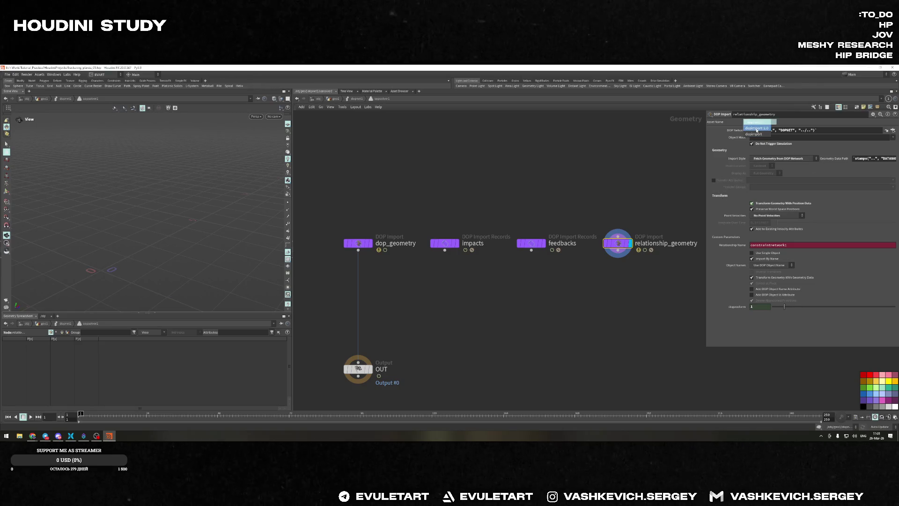
click(757, 124)
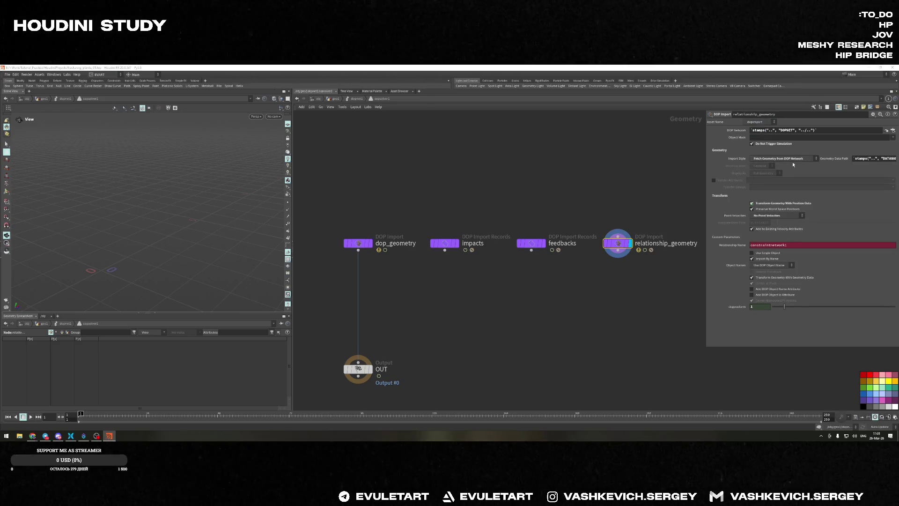
click(756, 123)
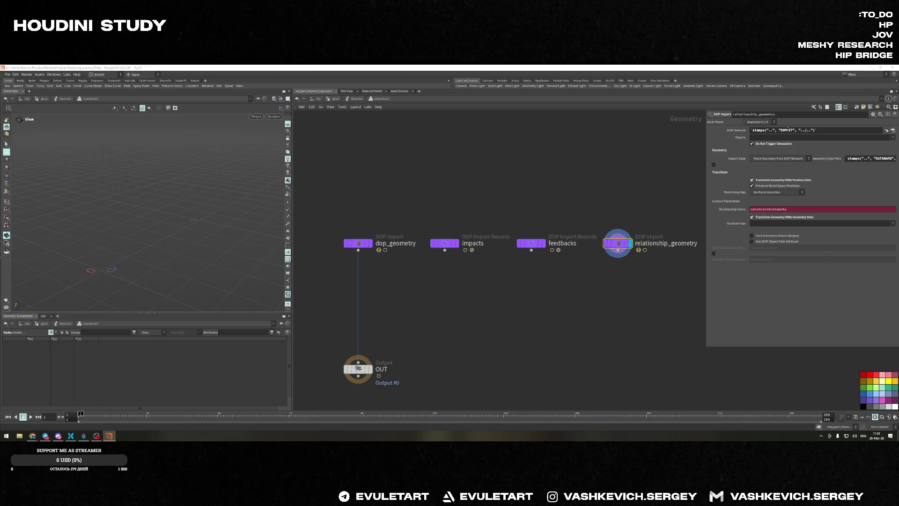
click(715, 165)
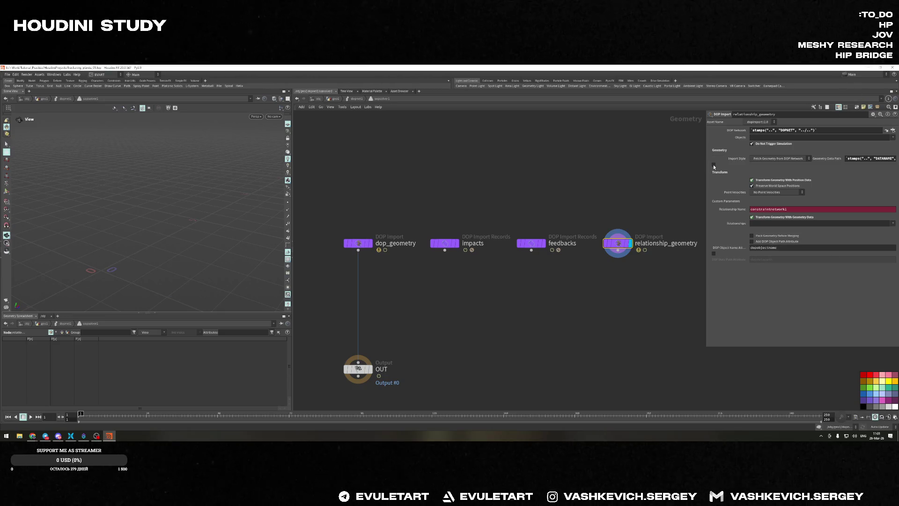
click(715, 167)
click(714, 166)
click(714, 166)
click(714, 253)
click(714, 253)
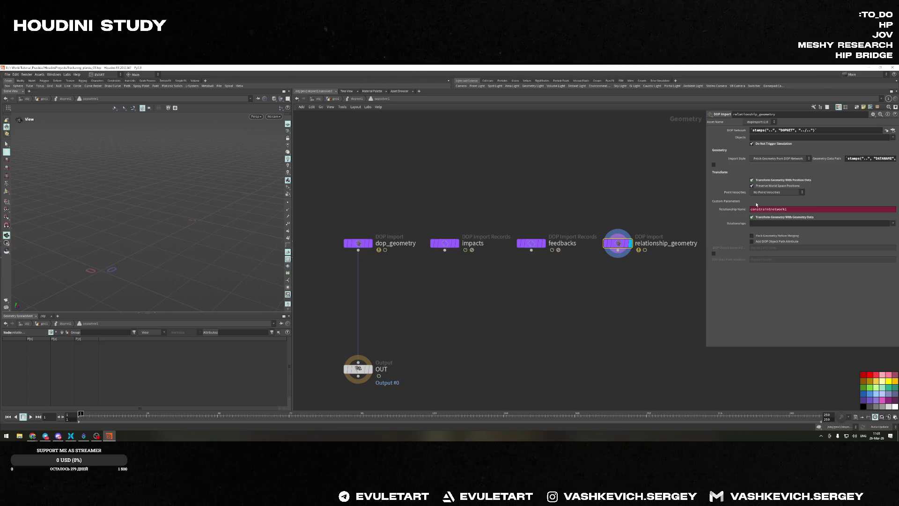
- Keep Import Style on Fetch Geometry from DOP Network, untick triggering the simulation, and return to the dopnet
click(793, 159)
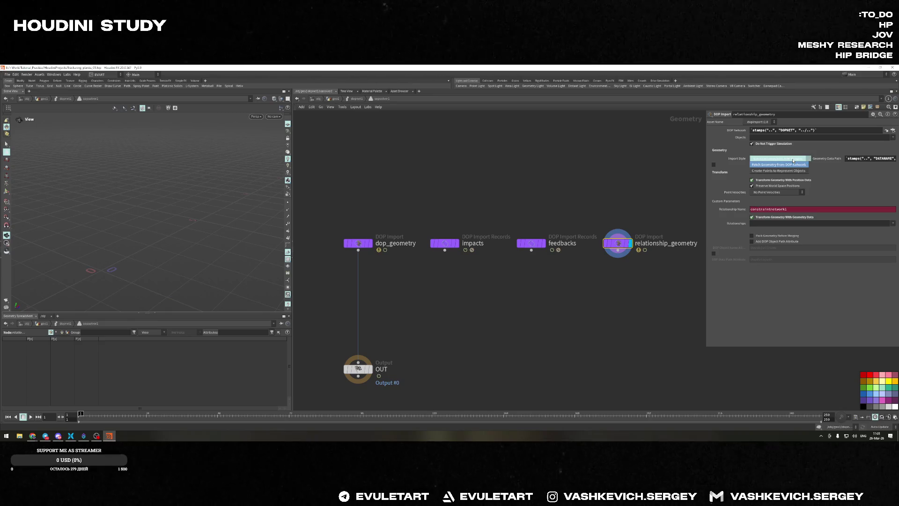
click(779, 171)
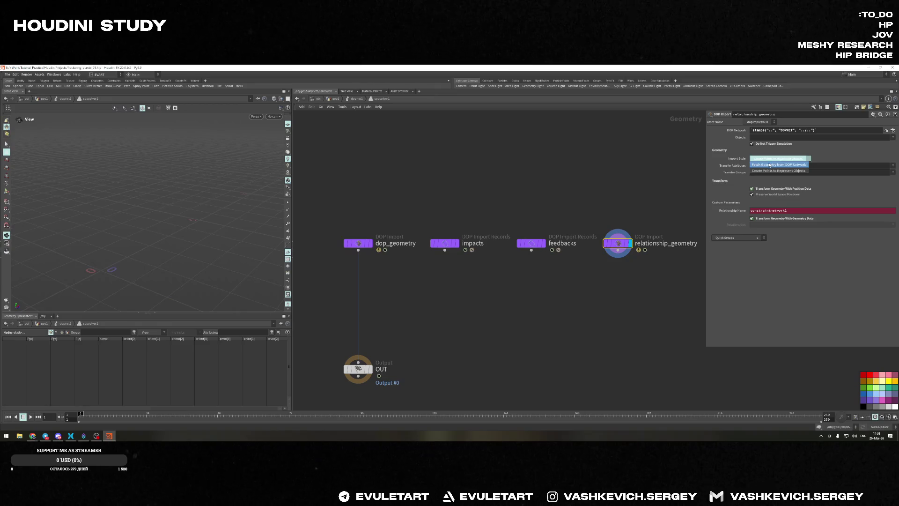
click(770, 165)
click(752, 144)
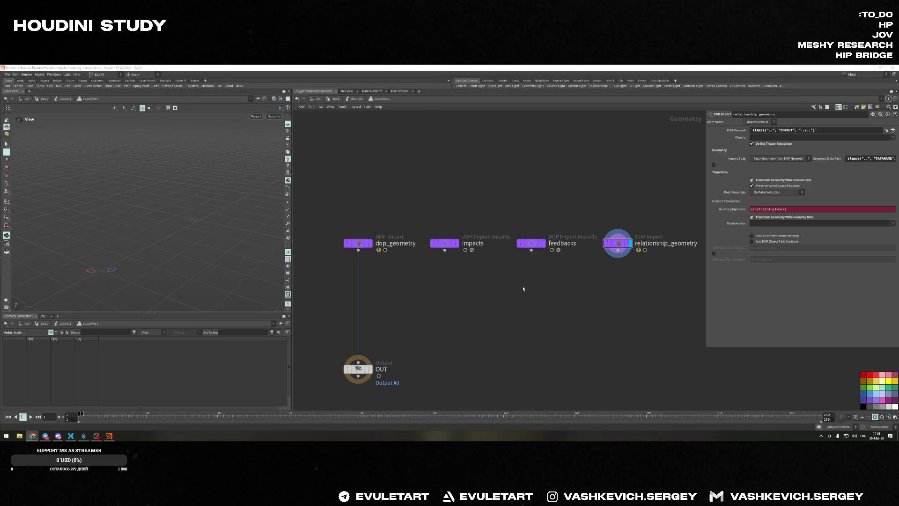
key(u)
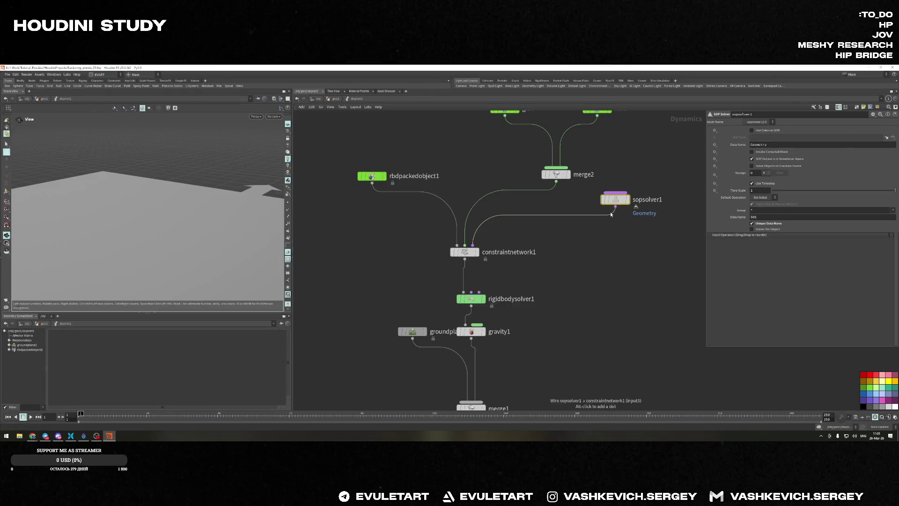
- Add a SOP Solver wired to constraintnetwork1, inspect its attached_relationship_geometry import, then back out
key(Tab)
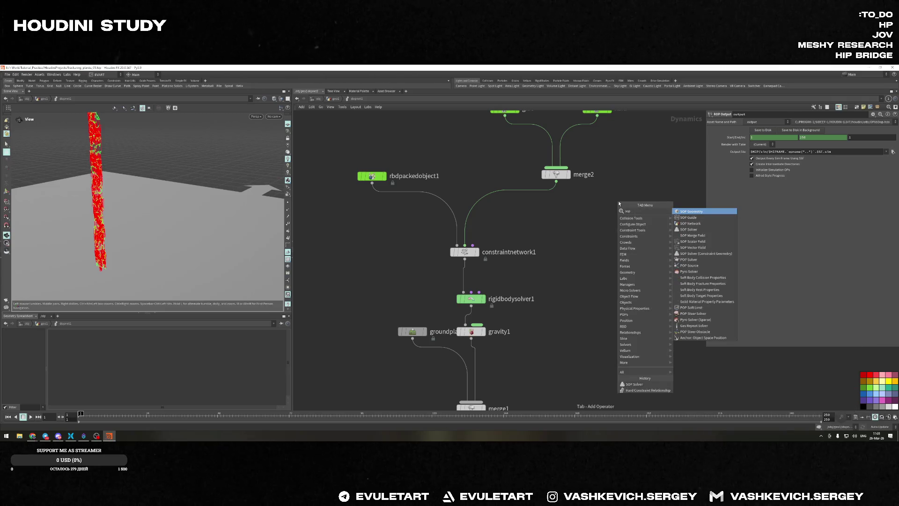
text(so)
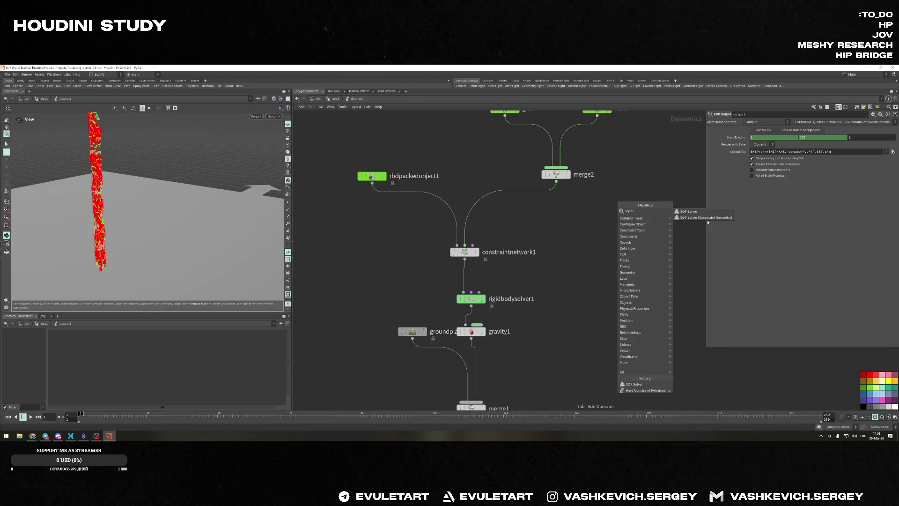
click(703, 217)
click(560, 226)
click(472, 246)
double_click(562, 227)
scroll(589, 225, down, 2)
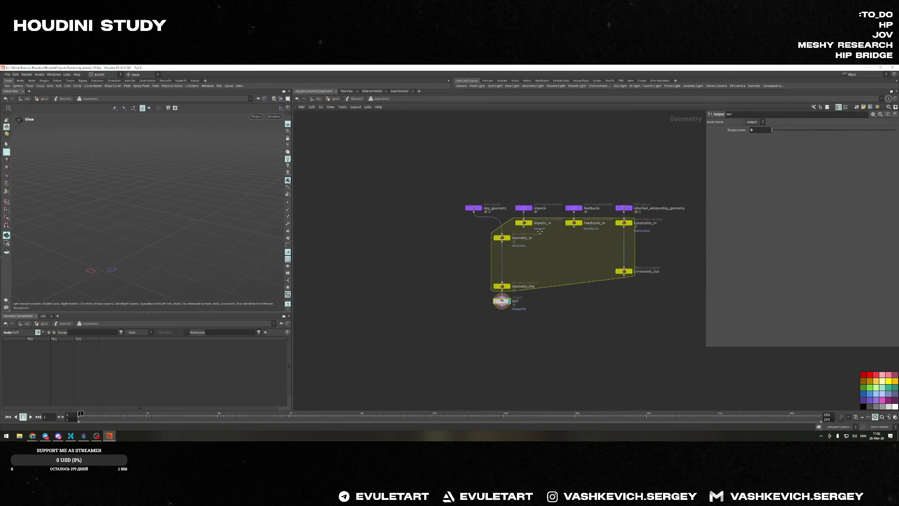
drag(635, 182, 603, 215)
middle_drag(652, 180, 626, 176)
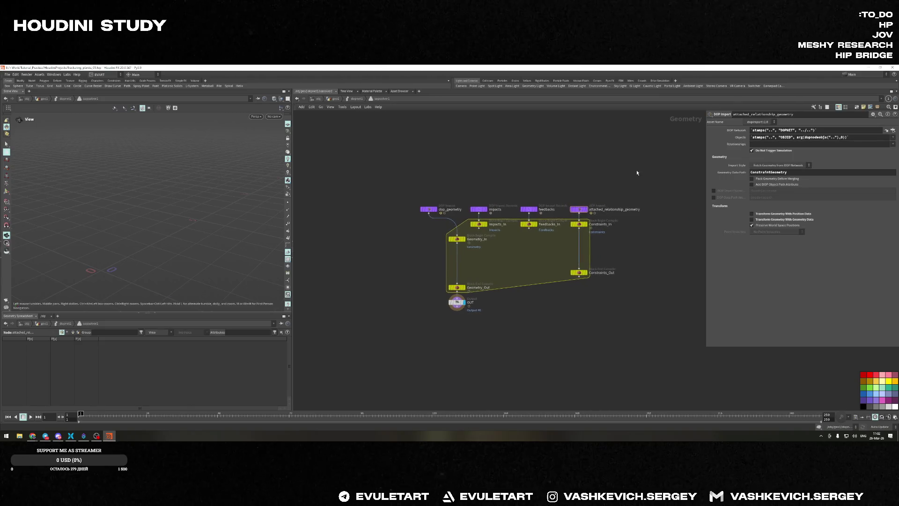
key(u)
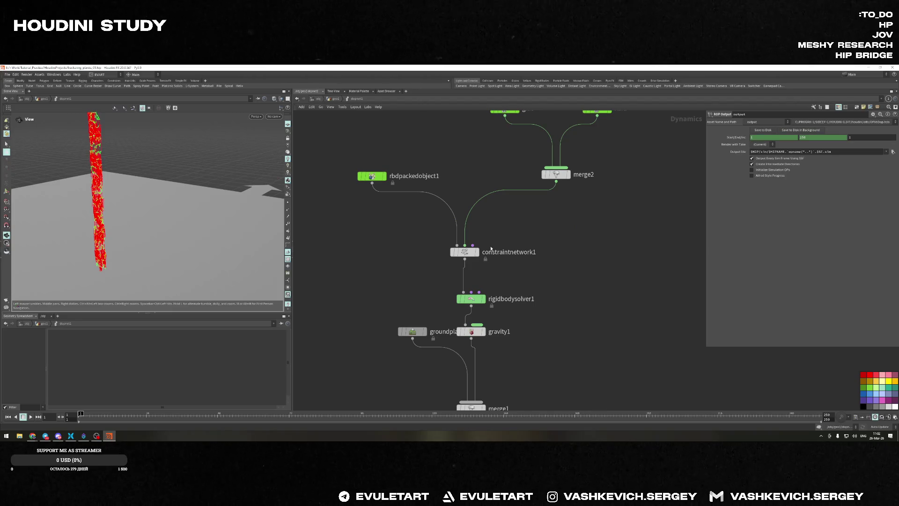
- Create sopsolver1 from constraintnetwork1's constraint output and dive inside it
click(473, 245)
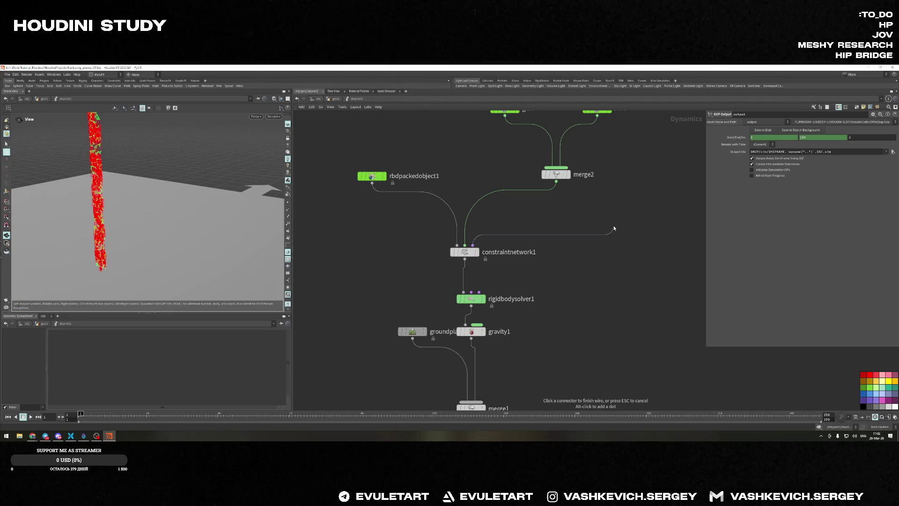
key(Escape)
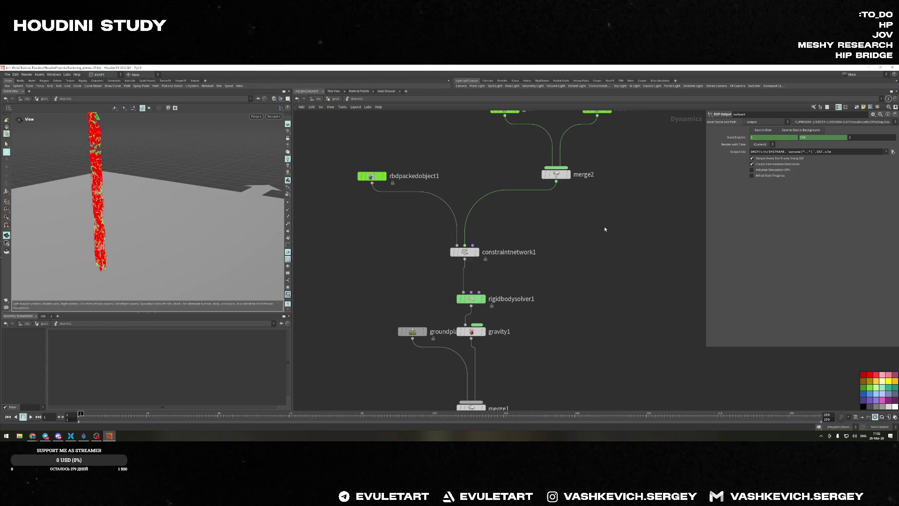
click(473, 245)
key(Tab)
text(sop)
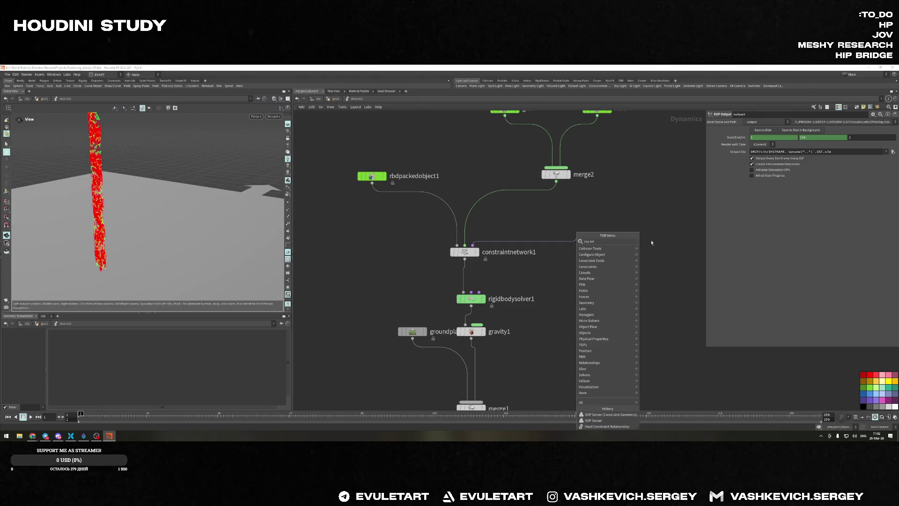
key(Return)
click(577, 237)
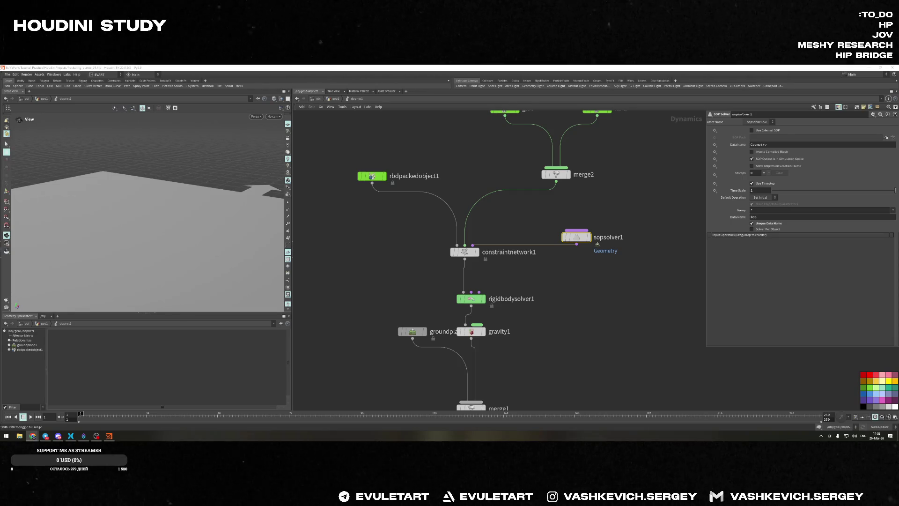
double_click(576, 238)
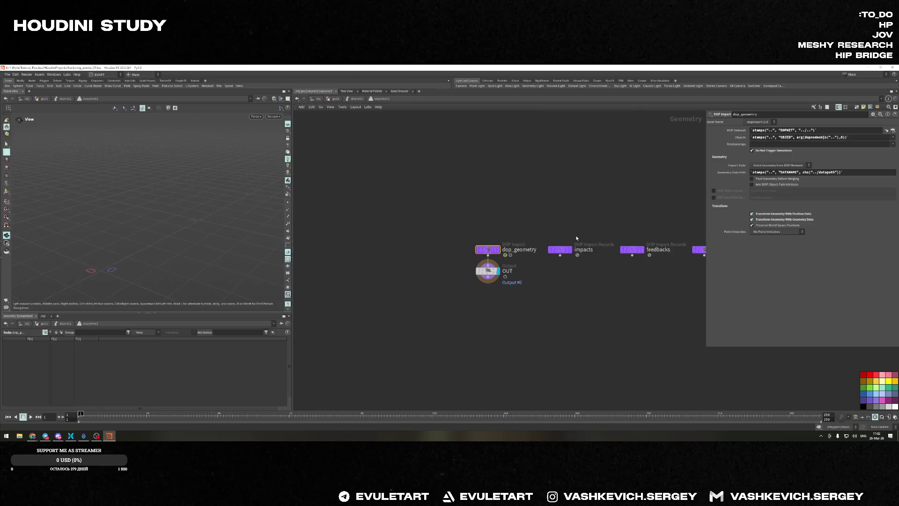
- Screenshot the SOP solver's import nodes with relationship_geometry selected and switch to the Chrome AI chat box
drag(557, 232, 611, 285)
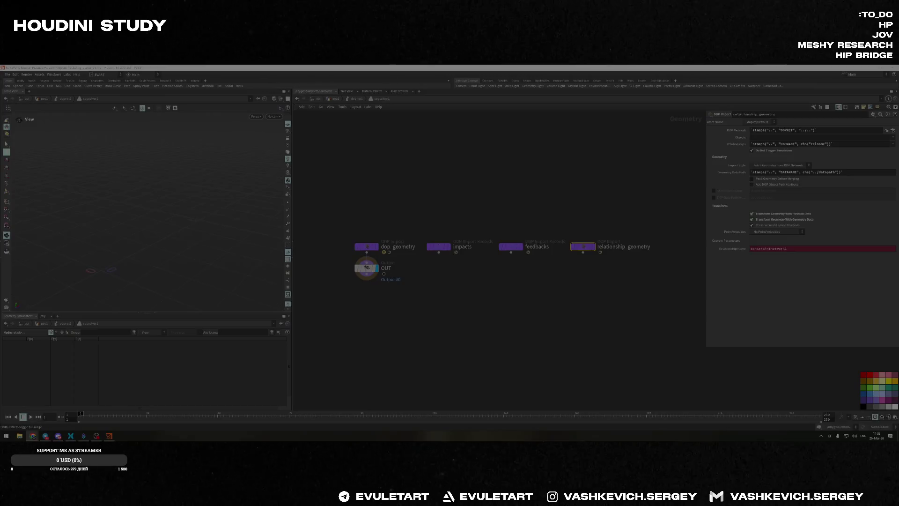
drag(829, 441, 312, 171)
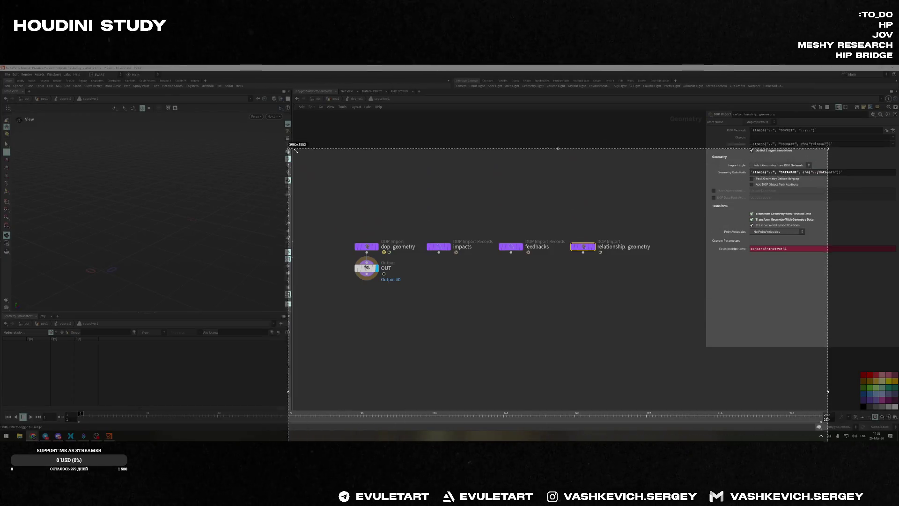
key(alt+Tab)
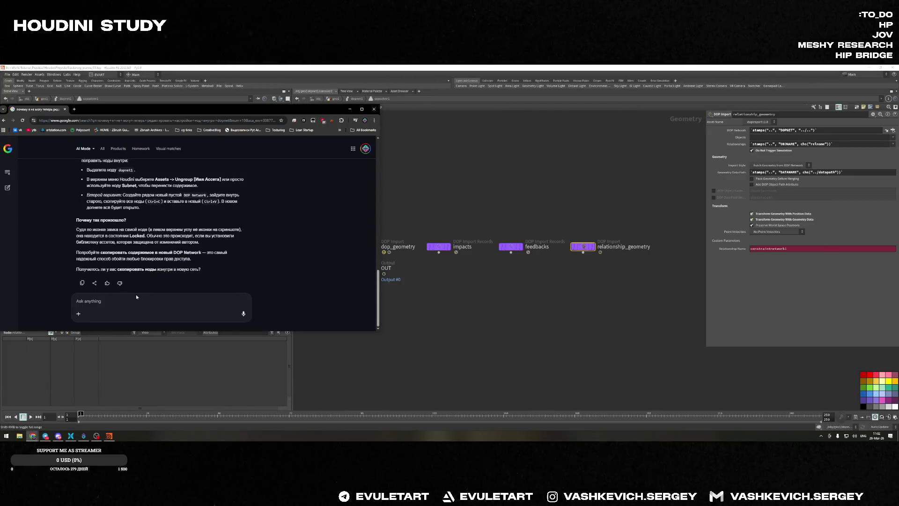
click(138, 299)
text(я далее по уровсолве)
text(, и у)
text( менясть суественная разница от того чтожу в туторе)
- Send the tutorial-mismatch question with the screenshot, draft a relationship_geometry follow-up, and return to Houdini
key(Return)
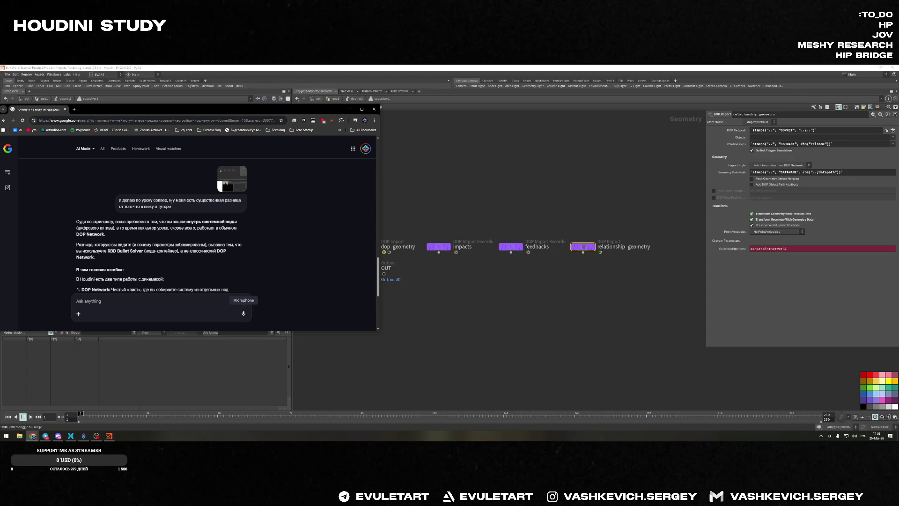
scroll(268, 263, down, 3)
scroll(268, 263, up, 5)
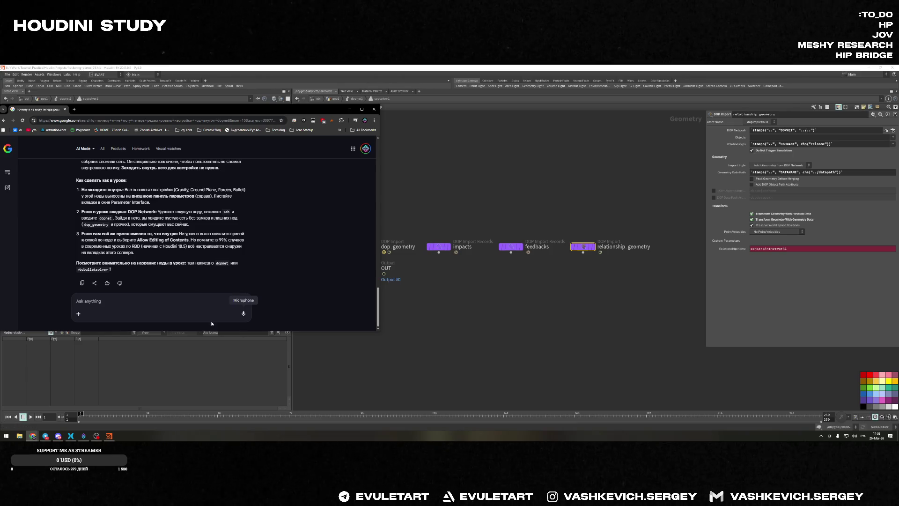
click(611, 220)
key(alt+Tab)
text(но)
text(т у меня проблем)
text(а ко)
text(кретно с нодо)
text(DOP )
text(Import)
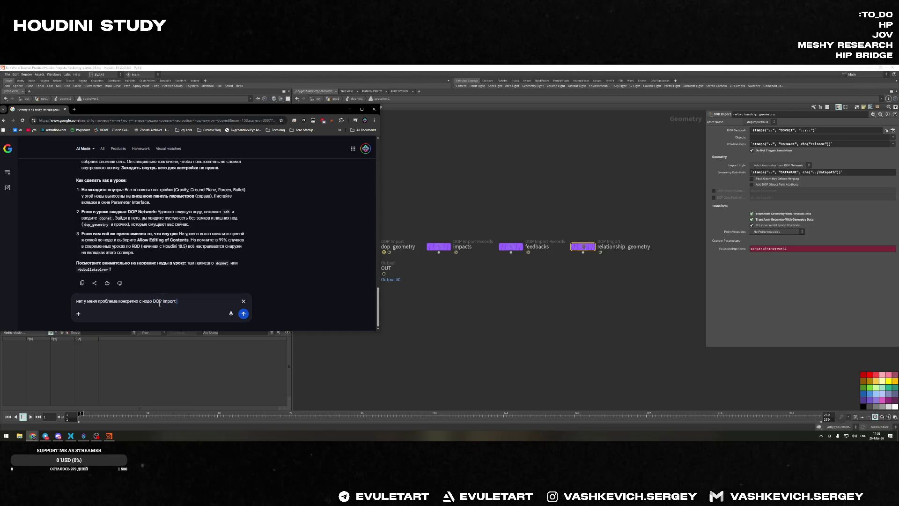
text( - relat)
text(ionsh)
text(ip_)
text(geometr)
text(y e)
text( автора сразу подгружается)
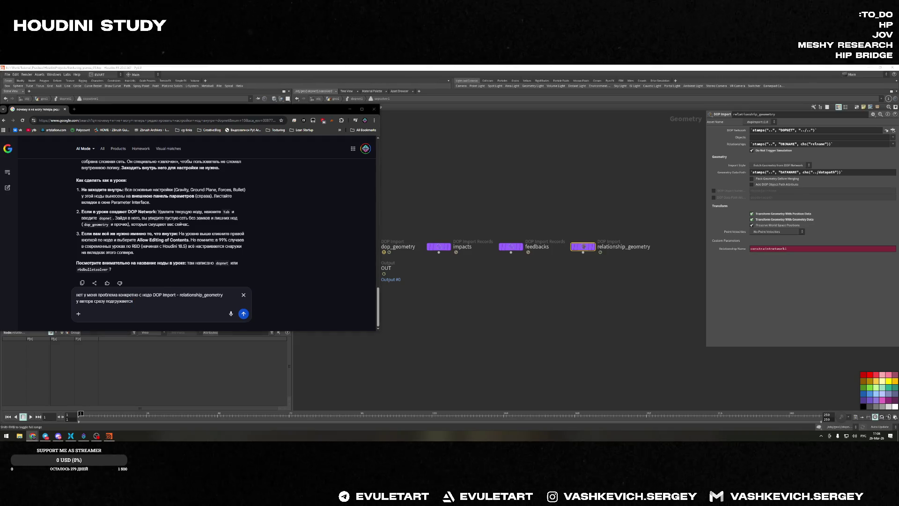
click(590, 246)
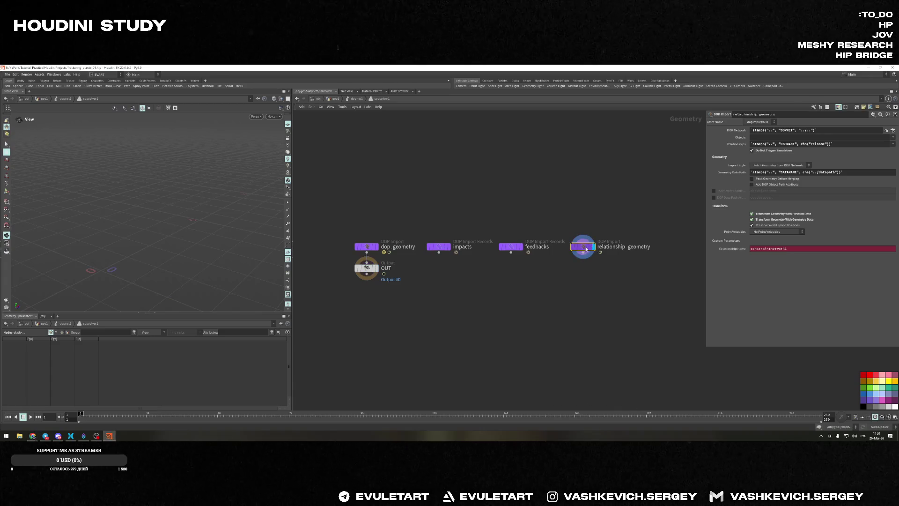
- Send the relationship_geometry follow-up in Google AI Mode and return to Houdini's Relationship Name field
key(alt+Tab)
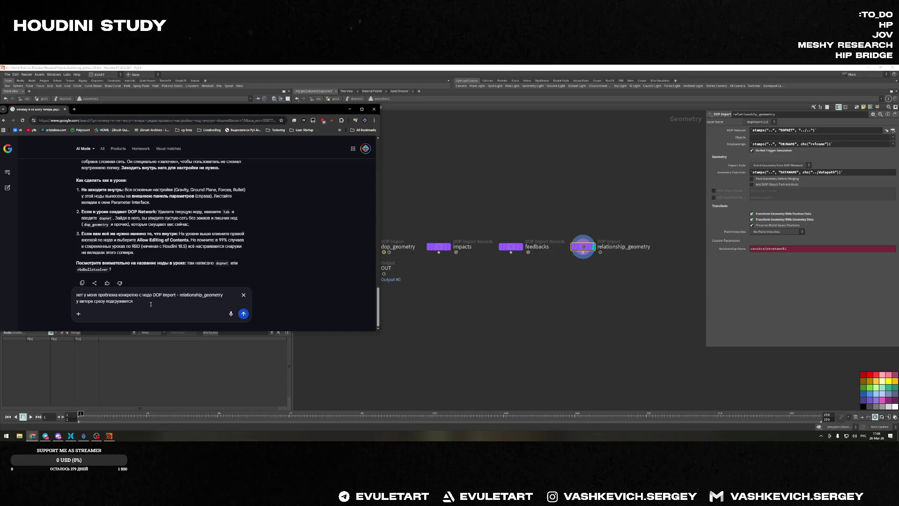
text(геометрия и ость)
text(релейшен)
text( с мерге но)
key(Return)
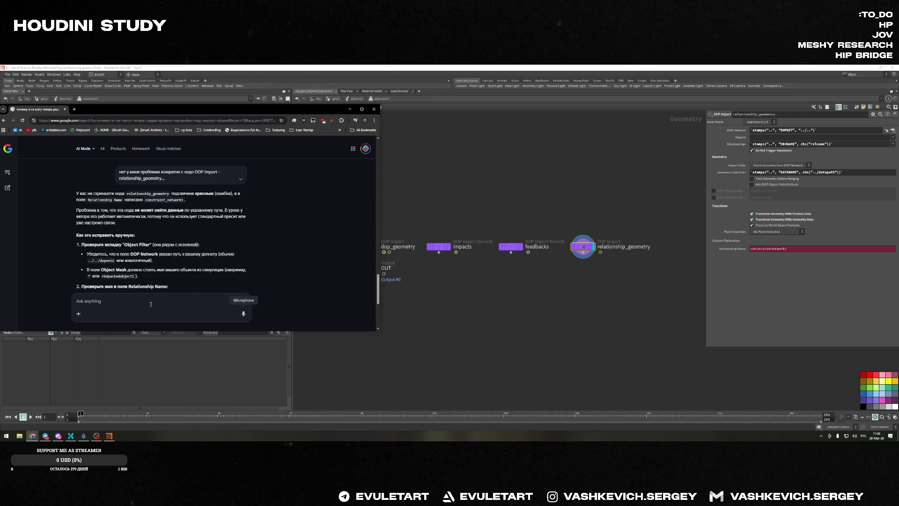
click(787, 249)
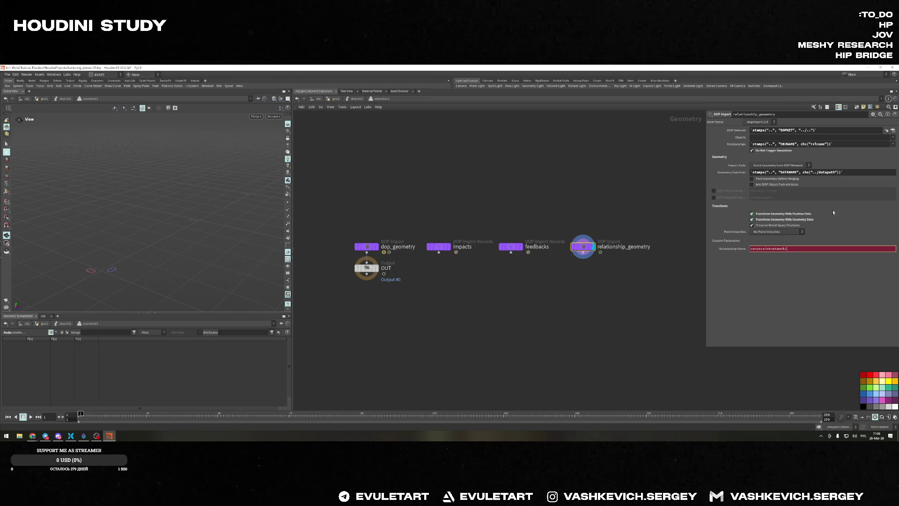
- Replace relationship_geometry's relationship name with /obj/geo1/dopnet1/merge2 copied from the merge2 node
key(ctrl+a)
key(BackSpace)
key(Return)
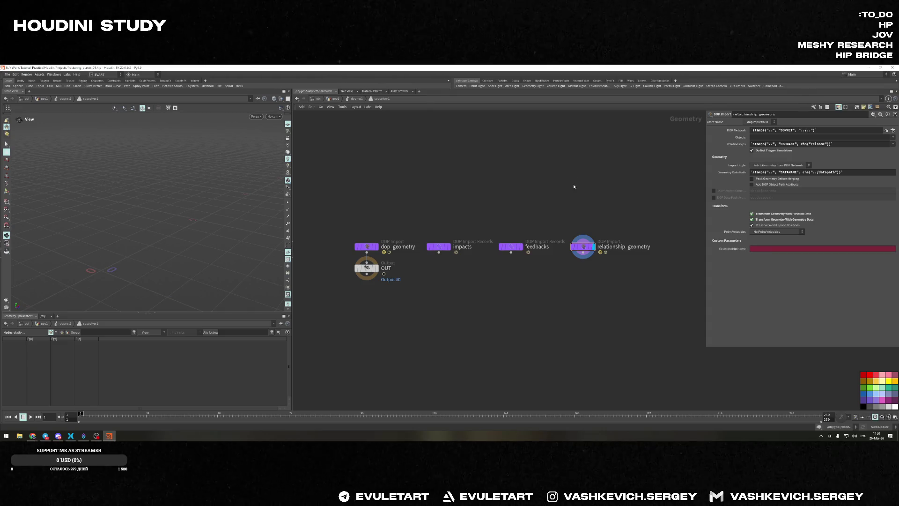
key(u)
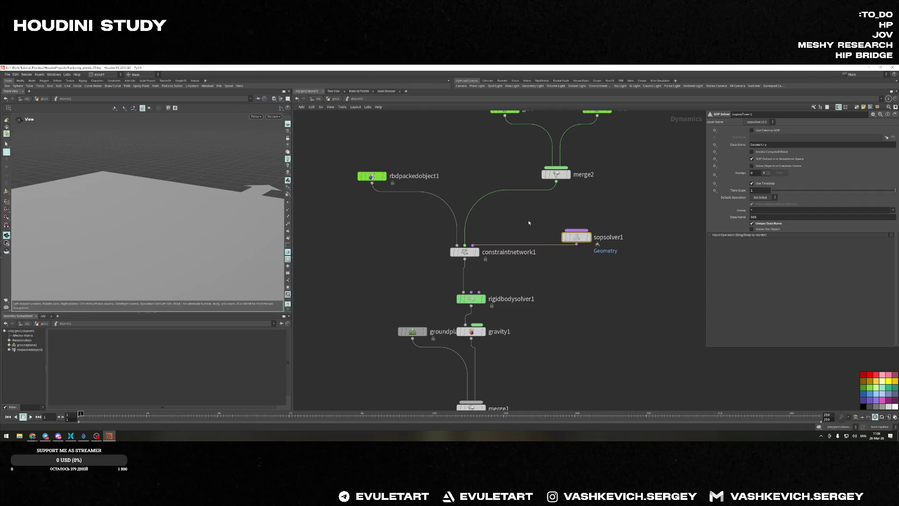
click(557, 175)
right_click(559, 175)
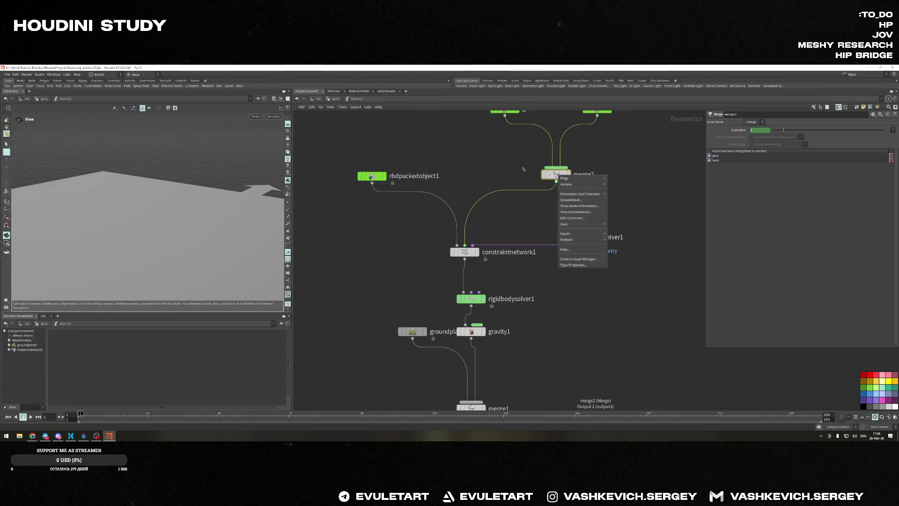
click(551, 176)
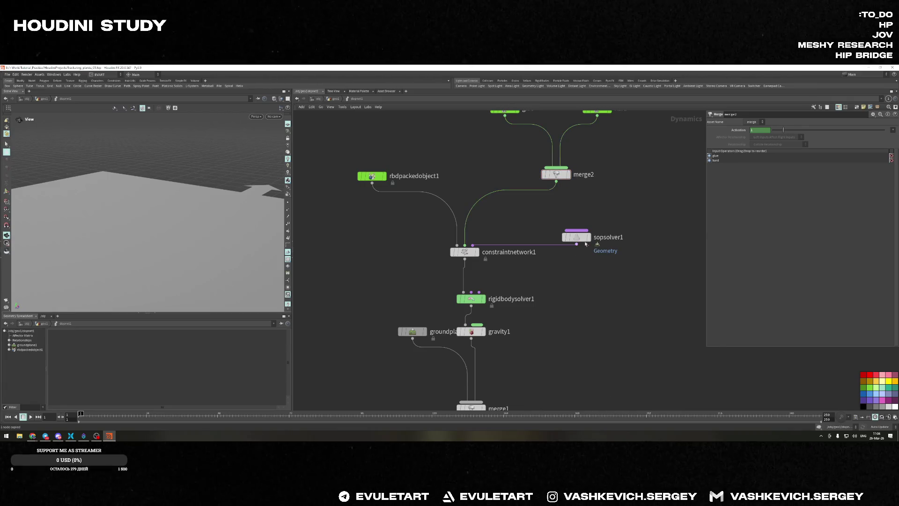
double_click(576, 237)
click(773, 249)
text(/obj/geo1/dopnet1/merge2)
key(Return)
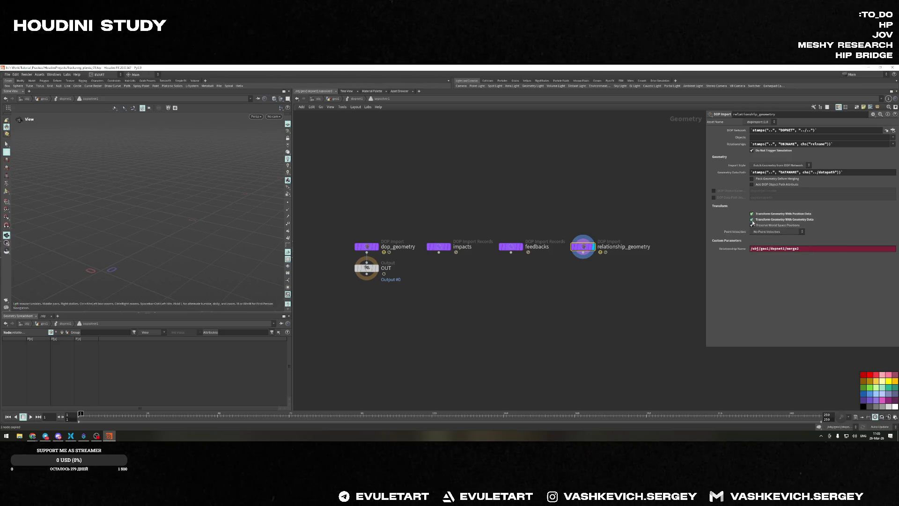
- Try instantaneous point velocities then revert to none, and clear the relationship name value
click(773, 231)
click(772, 237)
click(773, 233)
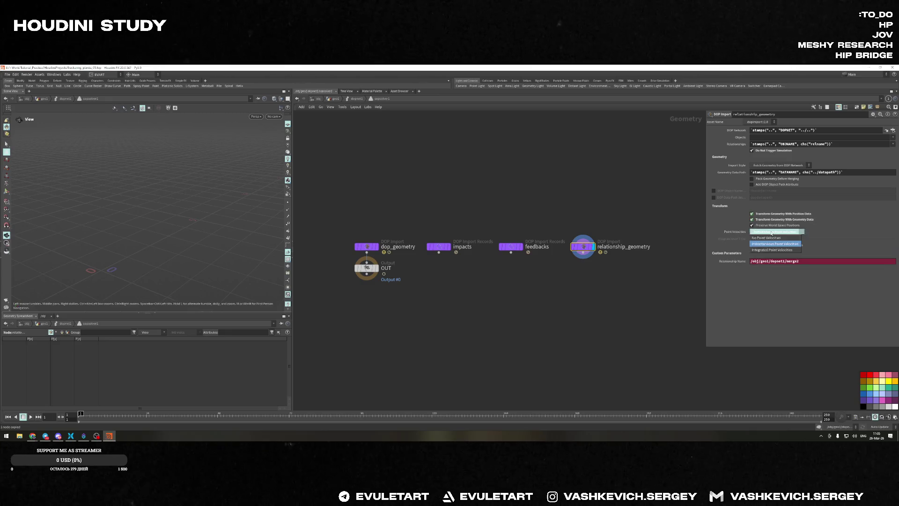
click(773, 237)
click(823, 252)
key(BackSpace)
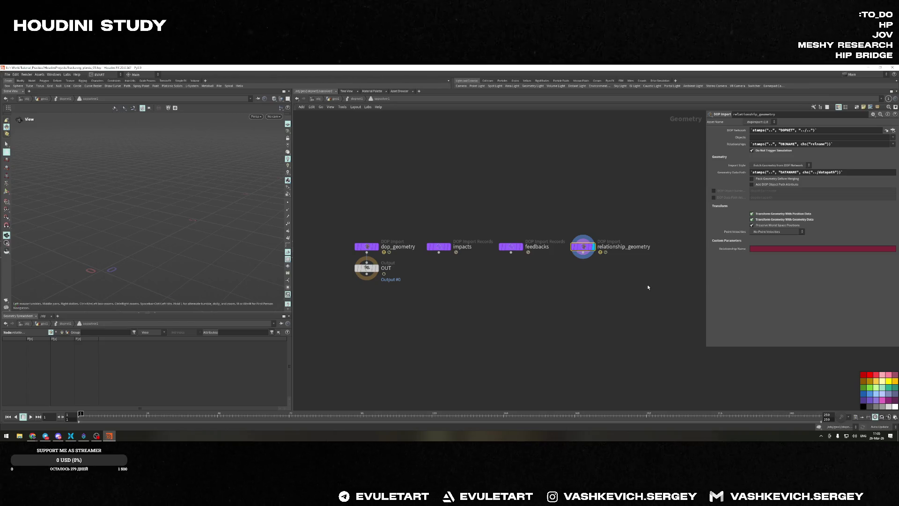
- Try the points-per-object import style, revert to fetching geometry, and set Objects to merge2's path
click(795, 168)
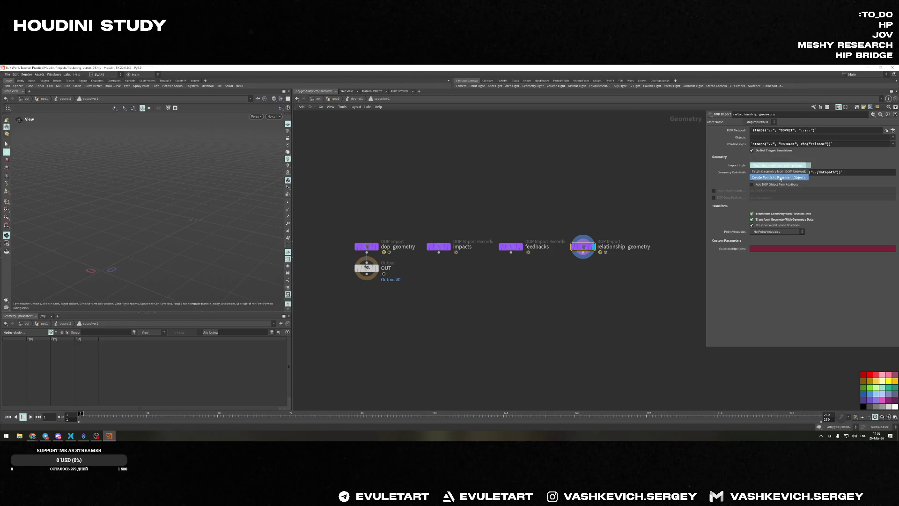
click(781, 177)
click(792, 169)
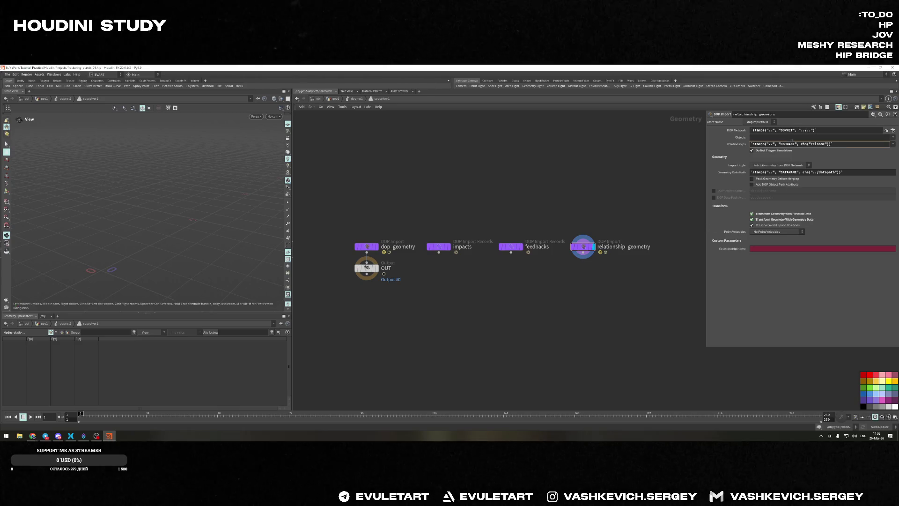
text(/obj/geo1/dopnet1/merge2)
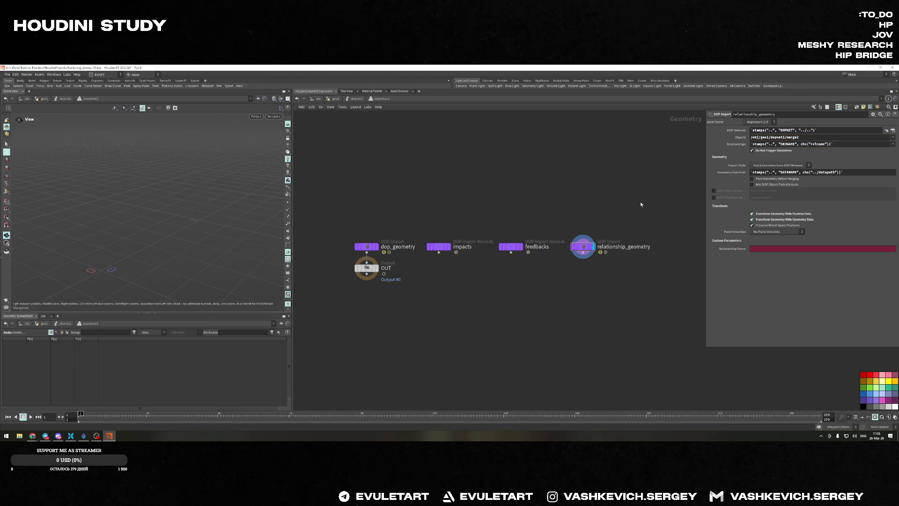
- Rearrange the OUT and impacts nodes, recheck relationship_geometry, and go up to the dynamics network
middle_drag(639, 190, 624, 189)
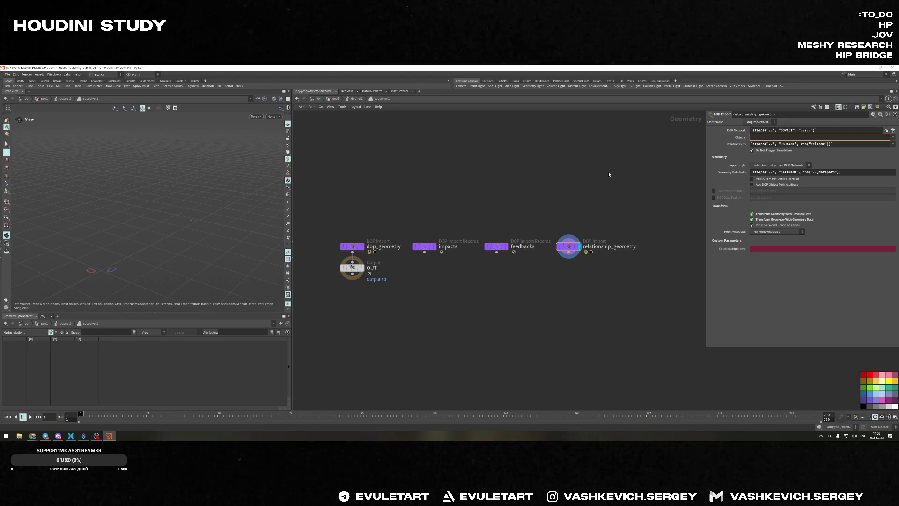
drag(352, 268, 353, 316)
click(424, 246)
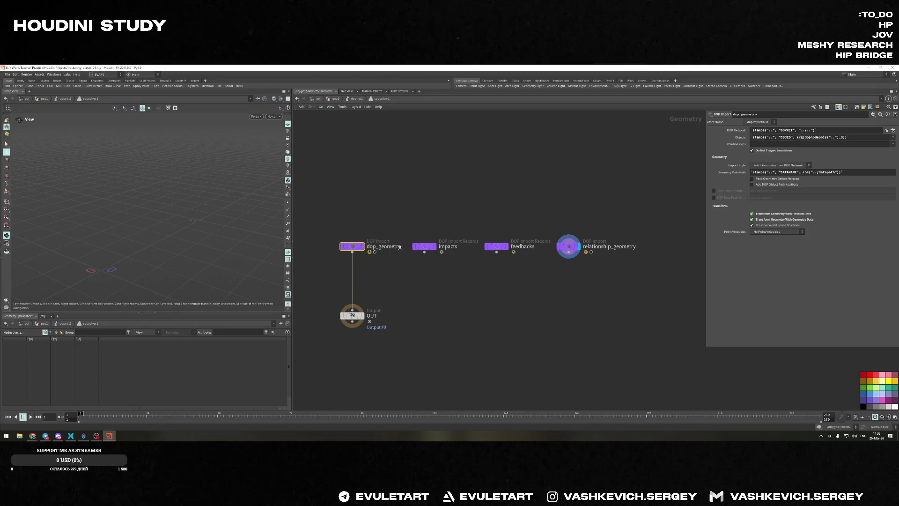
drag(428, 217, 327, 261)
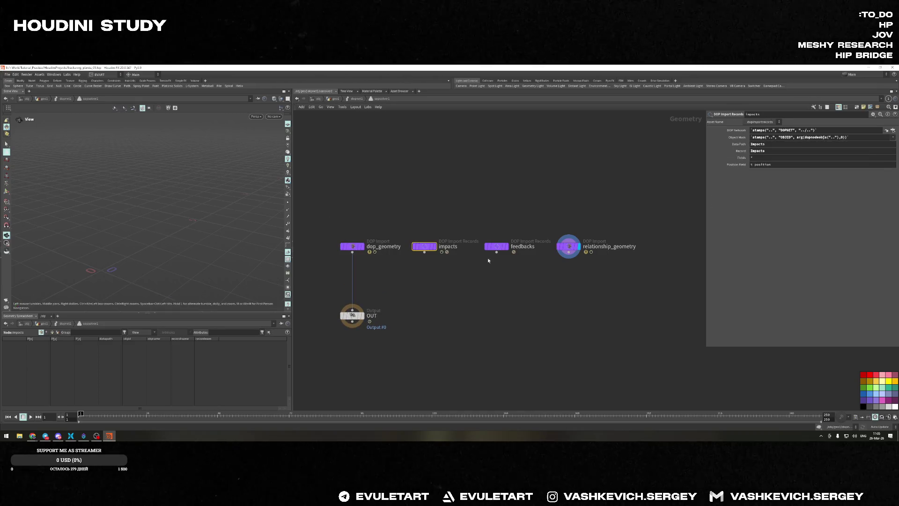
drag(596, 219, 546, 300)
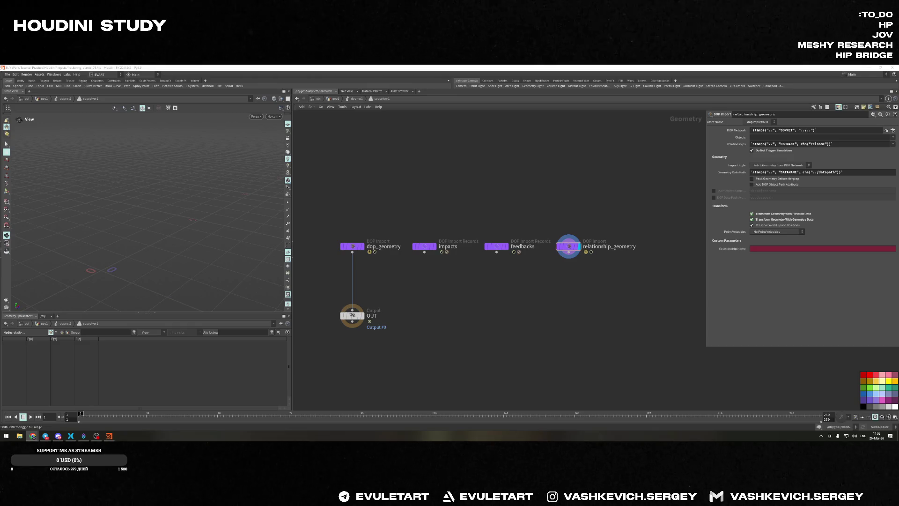
key(u)
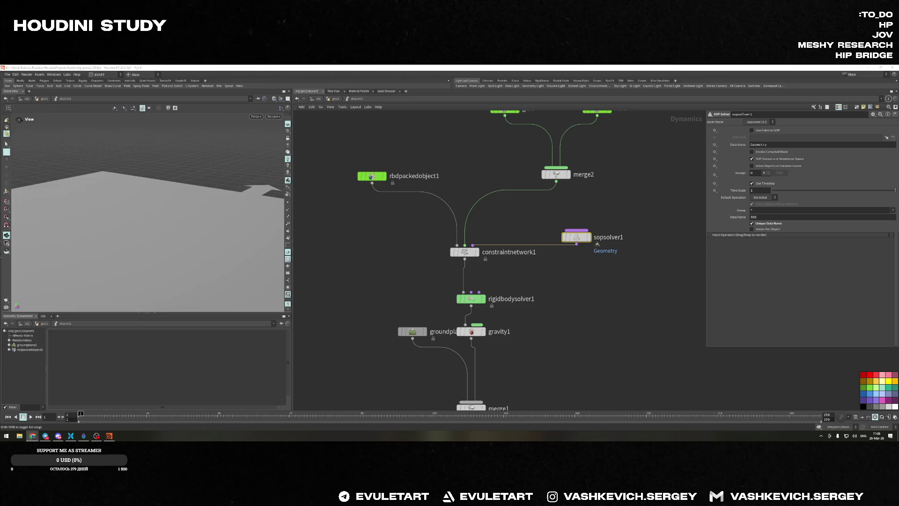
- Dive into sopsolver1, make OUT current, and select relationship_geometry after dop_geometry to show its settings
double_click(576, 237)
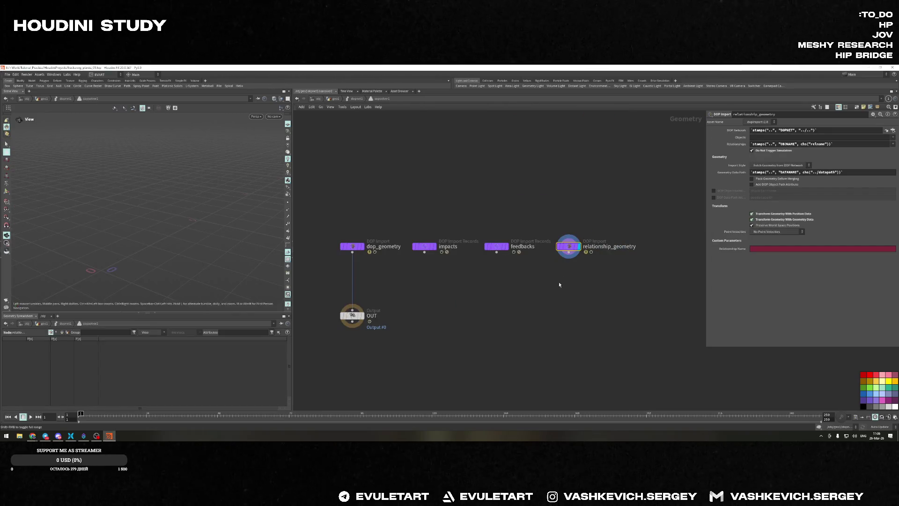
click(419, 319)
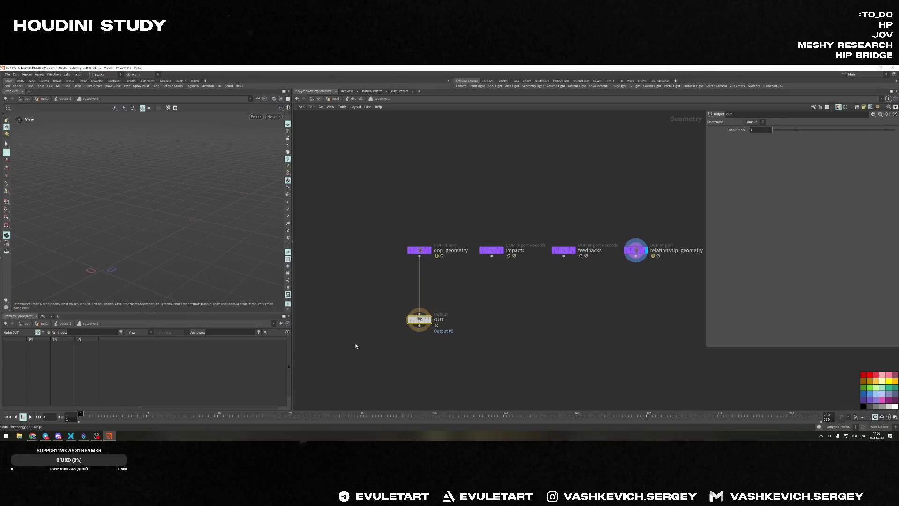
drag(618, 209, 671, 271)
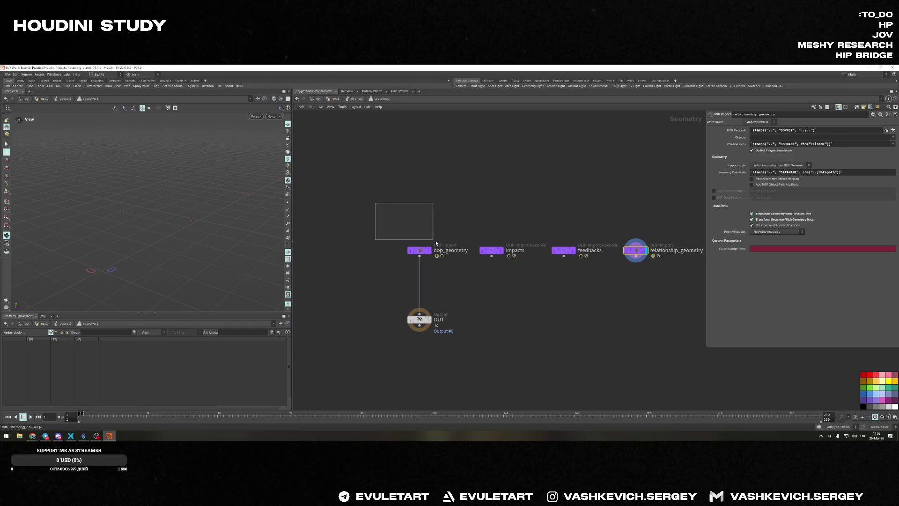
drag(375, 202, 437, 259)
drag(618, 234, 670, 275)
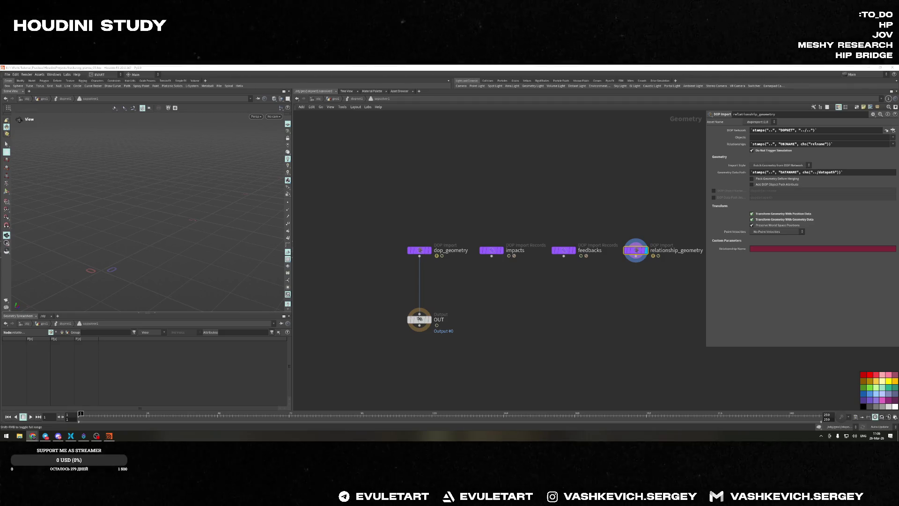
click(665, 213)
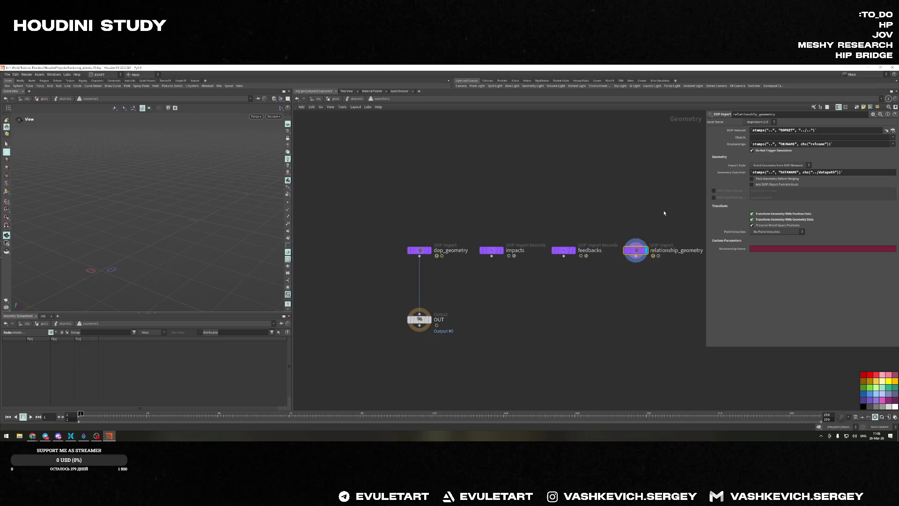
click(752, 214)
key(alt+Tab)
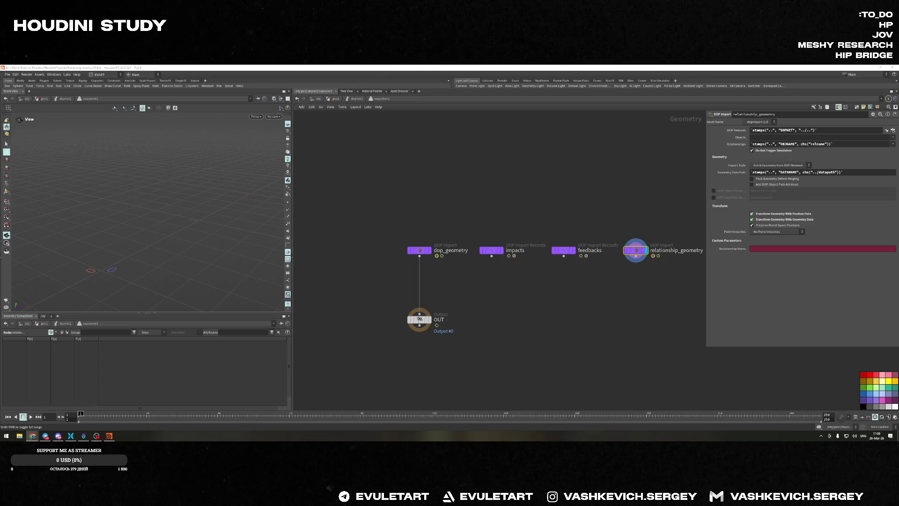
- Wire relationship_geometry into the OUT node and go up to the dynamics network
middle_drag(413, 309, 384, 305)
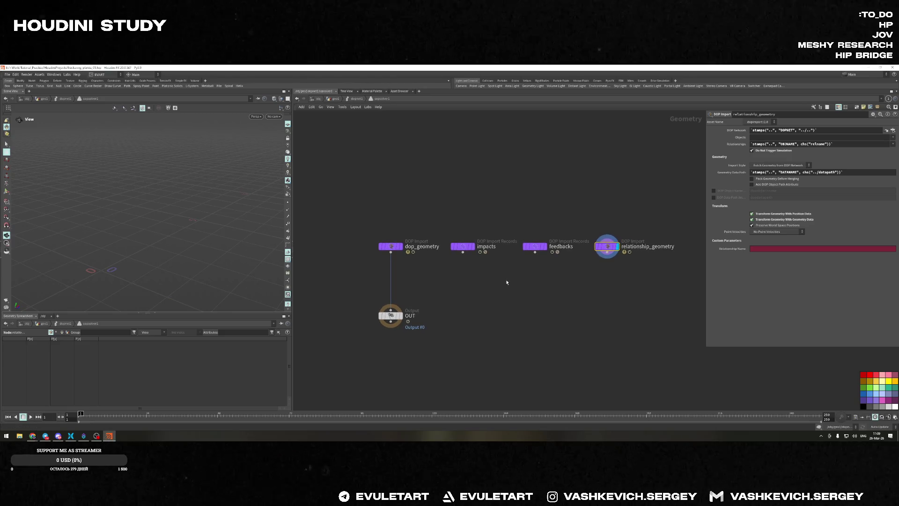
drag(391, 305, 607, 253)
key(u)
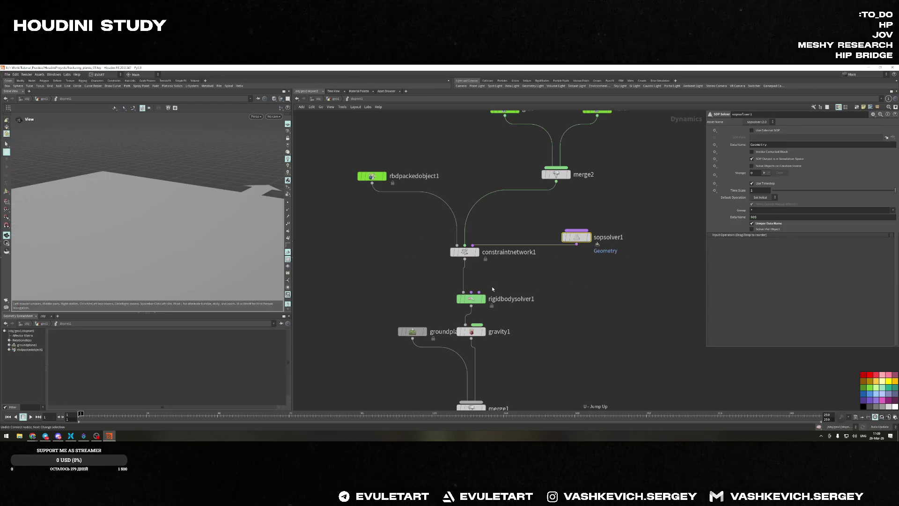
- Dive into sopsolver1 to inspect dop_geometry and relationship_geometry, moving in and out of the solver
mouse_move(550, 204)
middle_down()
mouse_move(580, 183)
mouse_move(555, 224)
middle_up()
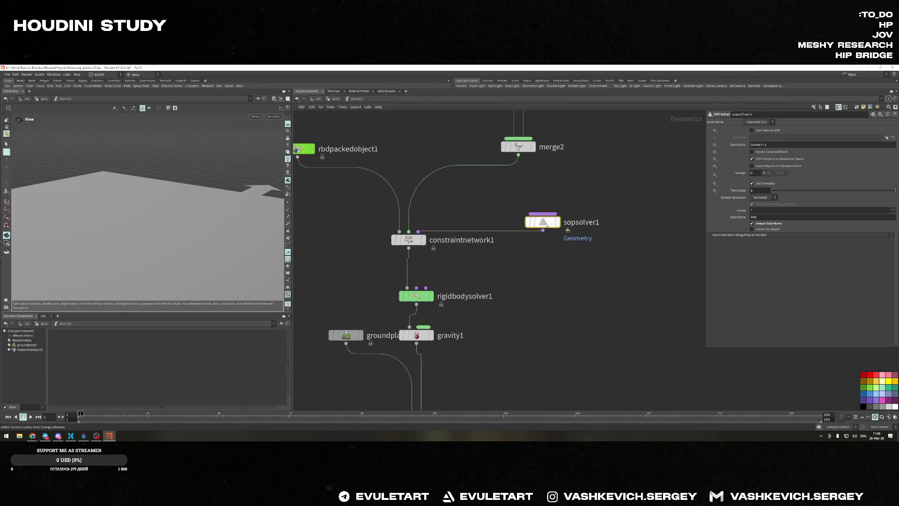
double_click(541, 219)
middle_drag(452, 271, 488, 272)
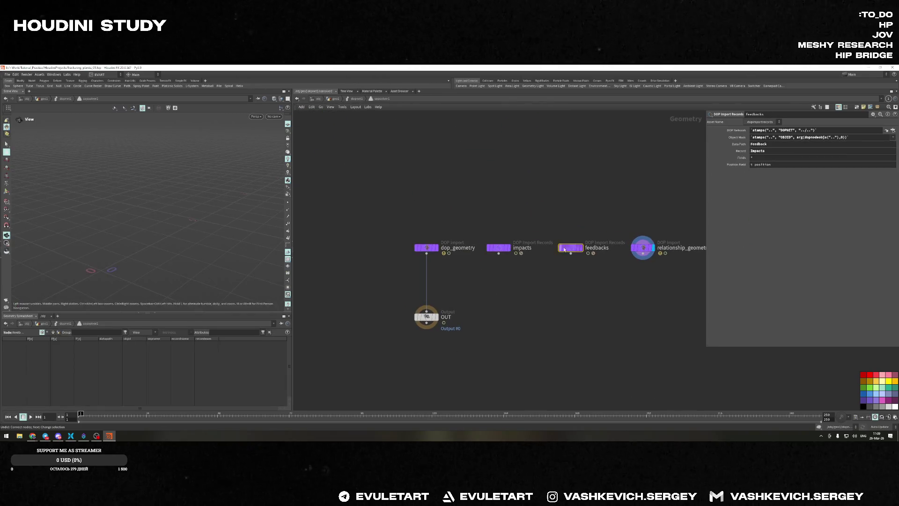
click(429, 247)
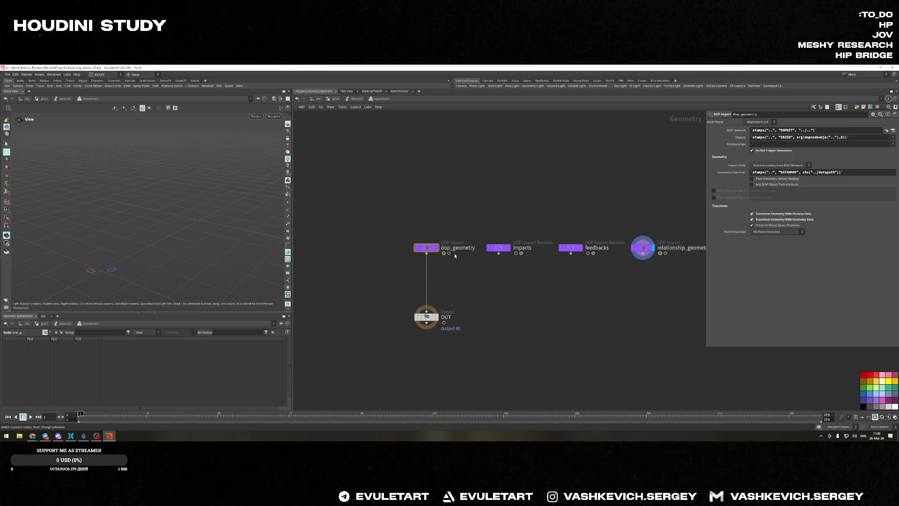
click(499, 247)
click(643, 247)
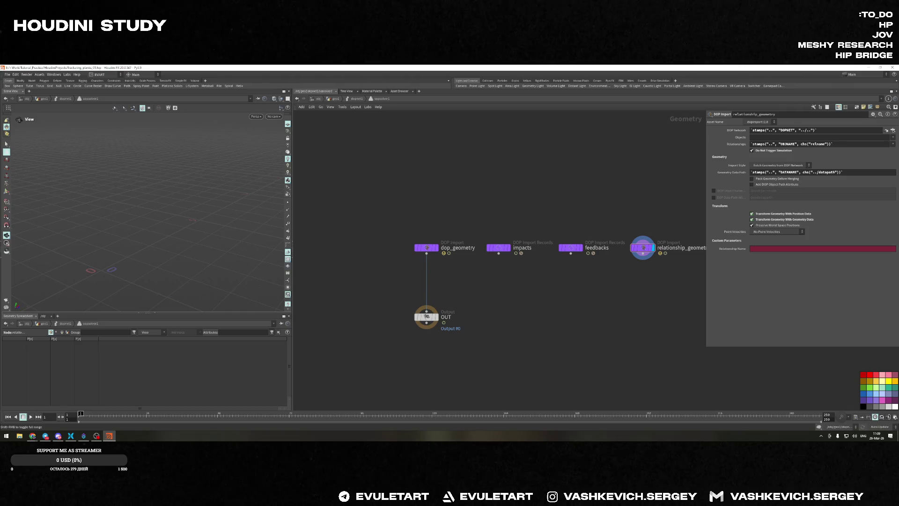
key(u)
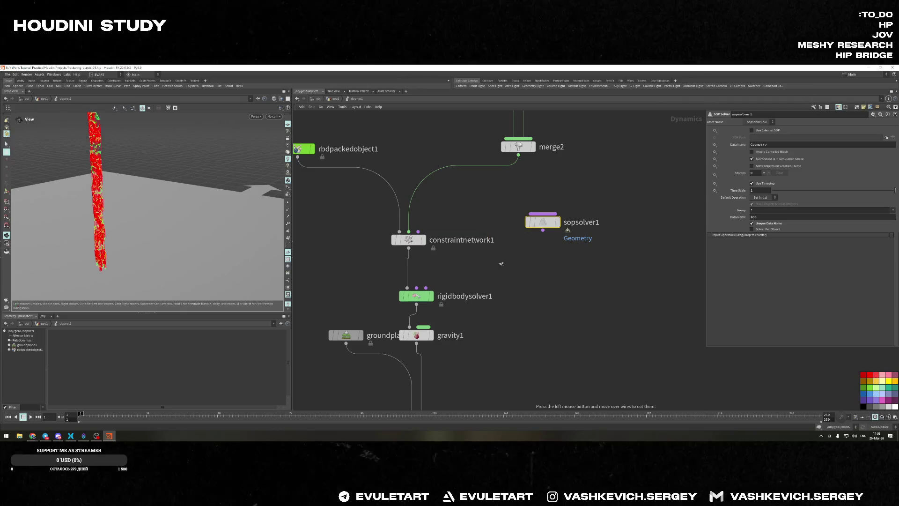
double_click(546, 222)
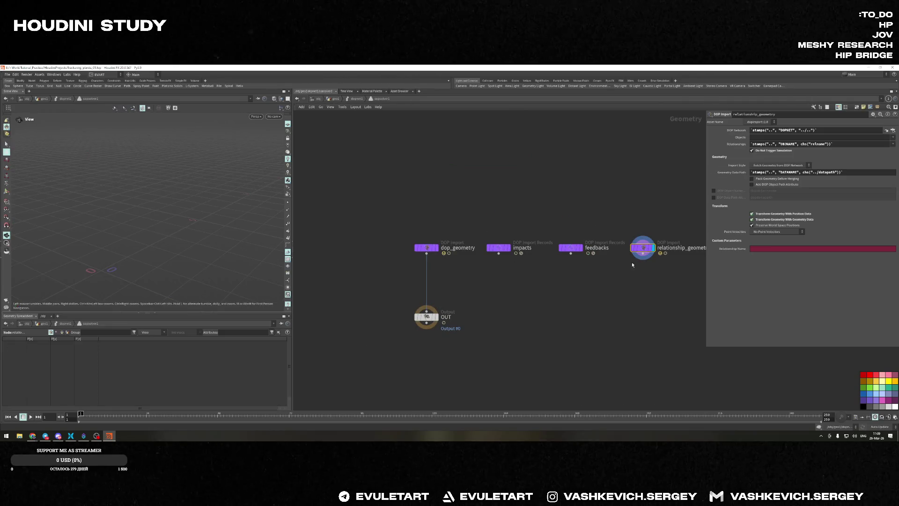
key(u)
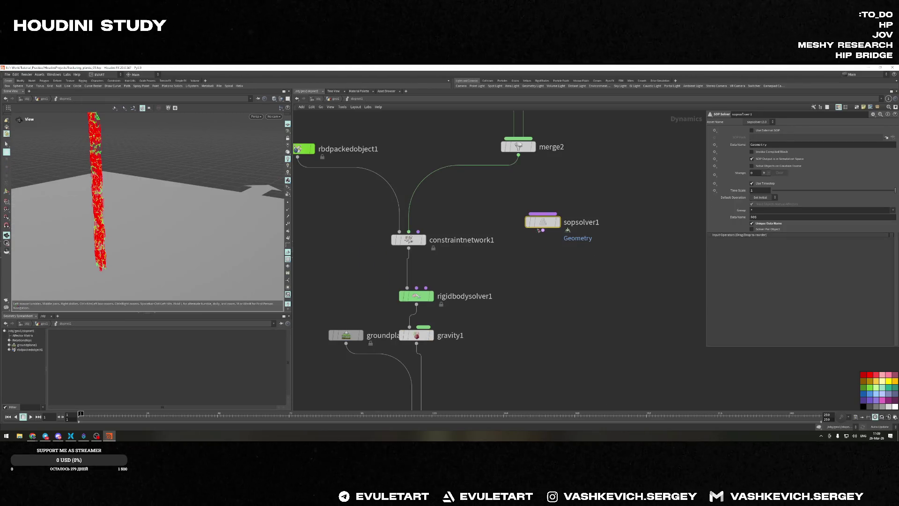
- Connect sopsolver1 to constraintnetwork1's third input, move it up beside merge2, and switch to the browser
drag(543, 230, 418, 231)
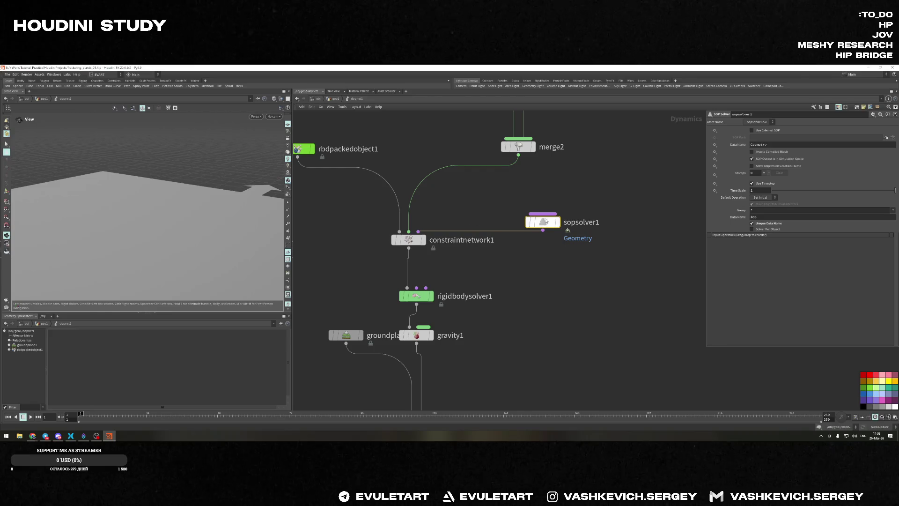
drag(542, 222, 518, 199)
middle_drag(540, 250, 536, 260)
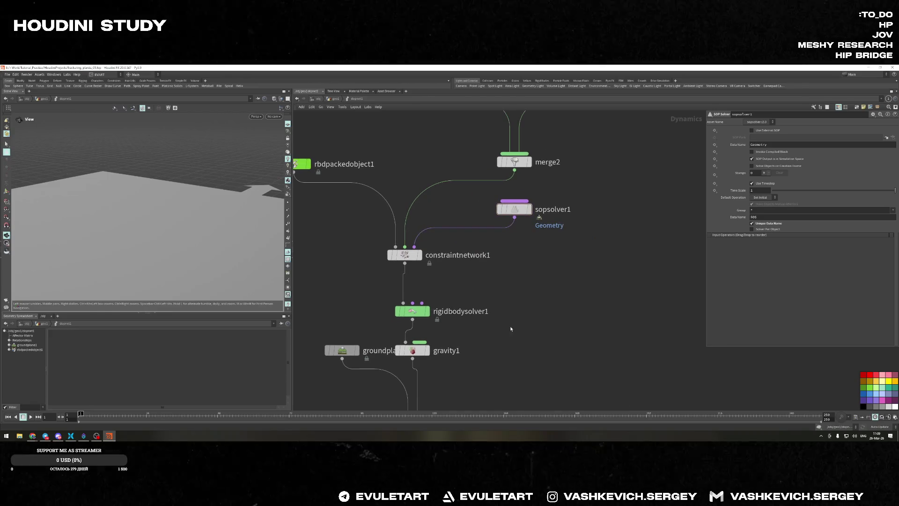
key(alt+Tab)
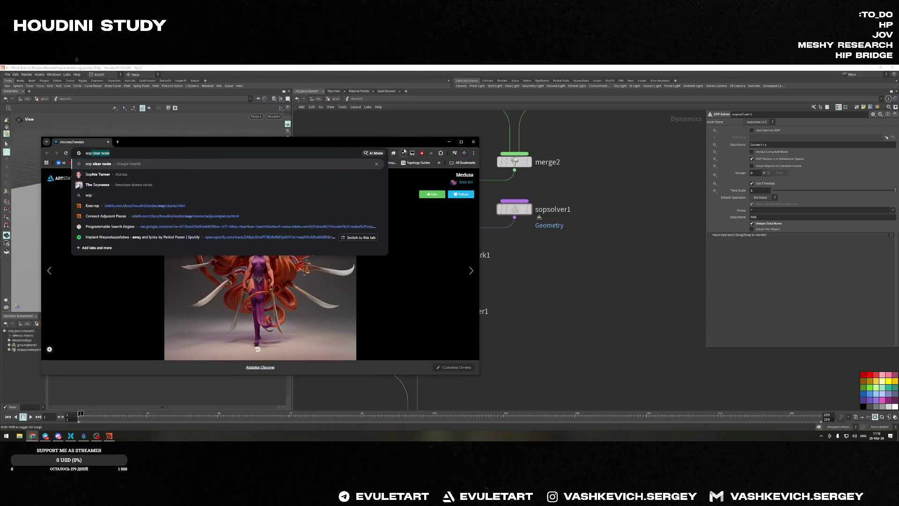
text(sopsolver to)
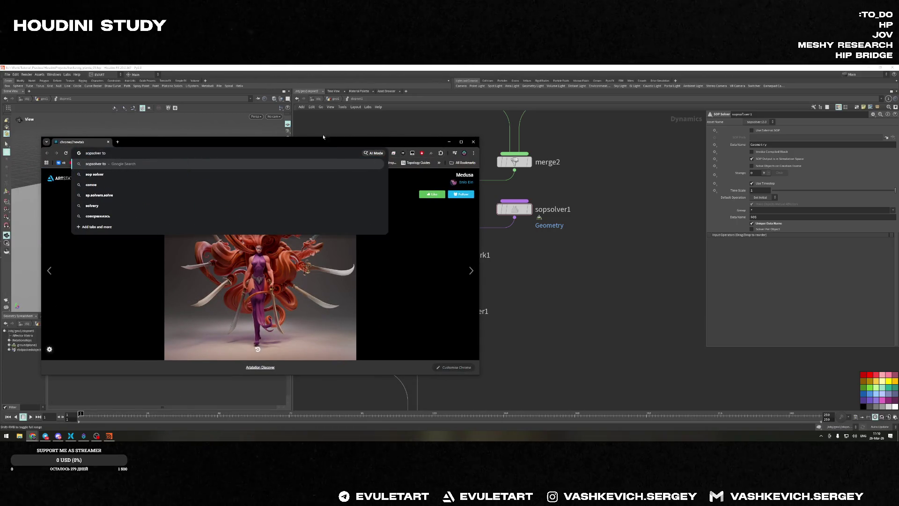
- Search Google for 'sop solver to constrain network houdini', accept the correction, expand the AI Overview and enlarge the browser
drag(323, 137, 345, 170)
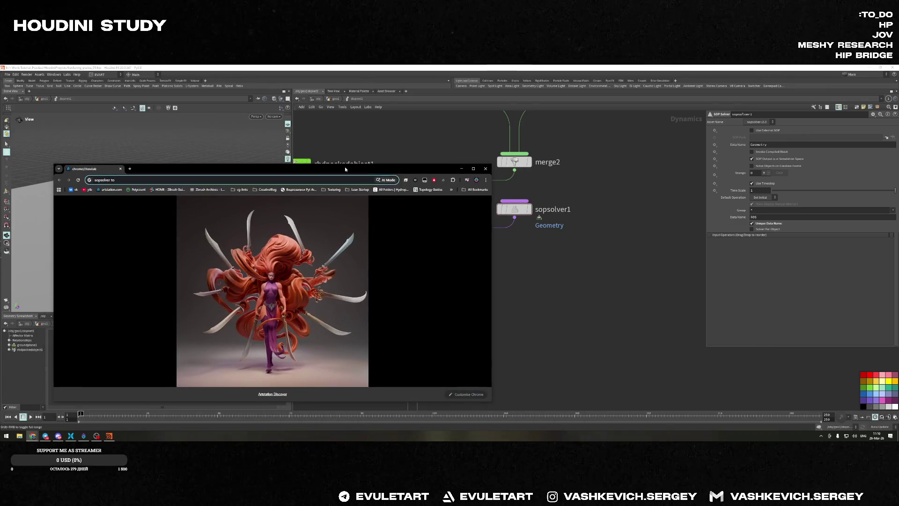
text(constrain)
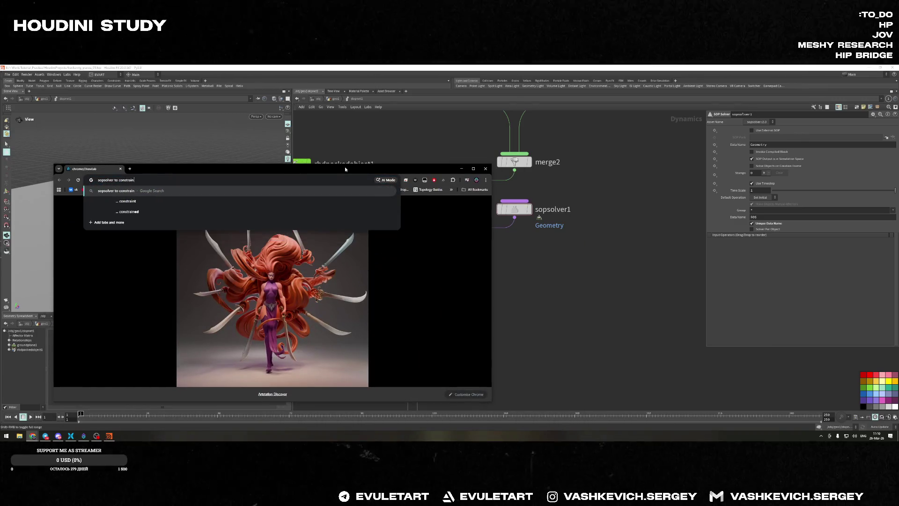
text(network houdini)
key(Return)
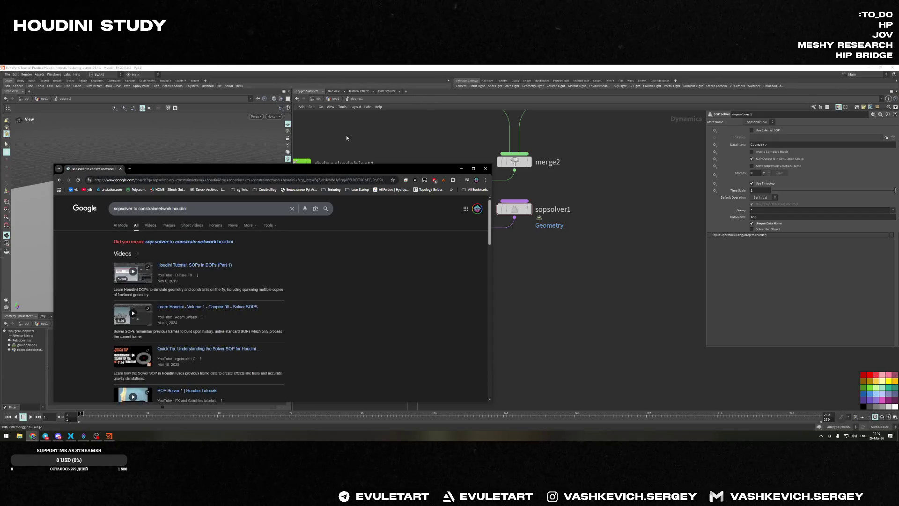
key(alt+Tab)
key(alt+Tab)
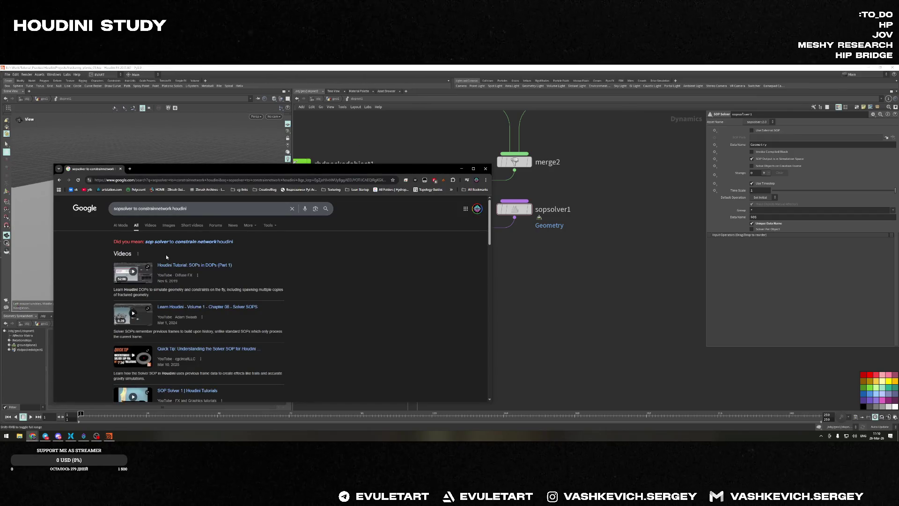
click(175, 242)
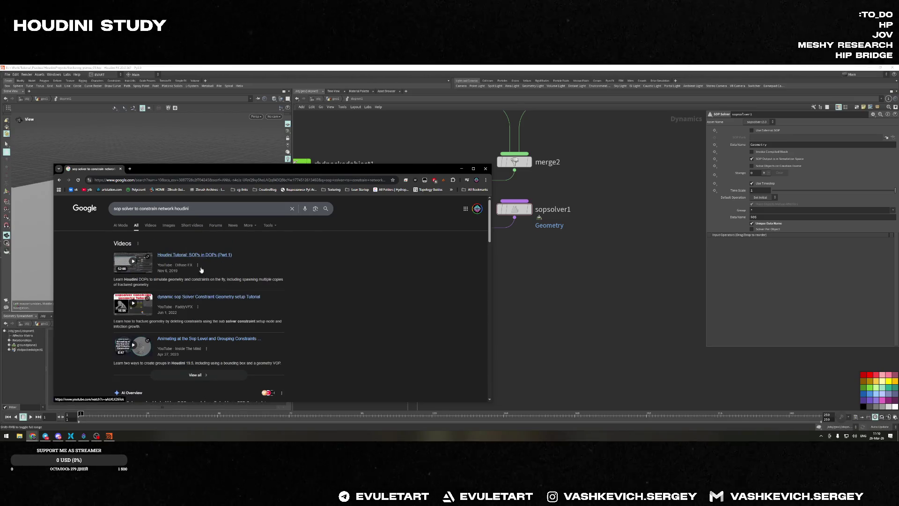
scroll(204, 312, down, 3)
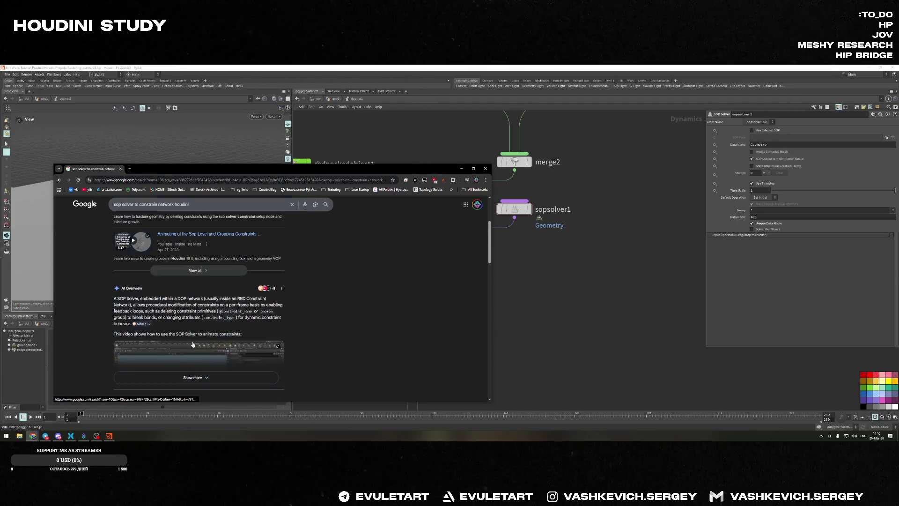
scroll(186, 323, down, 2)
click(196, 298)
scroll(136, 252, down, 3)
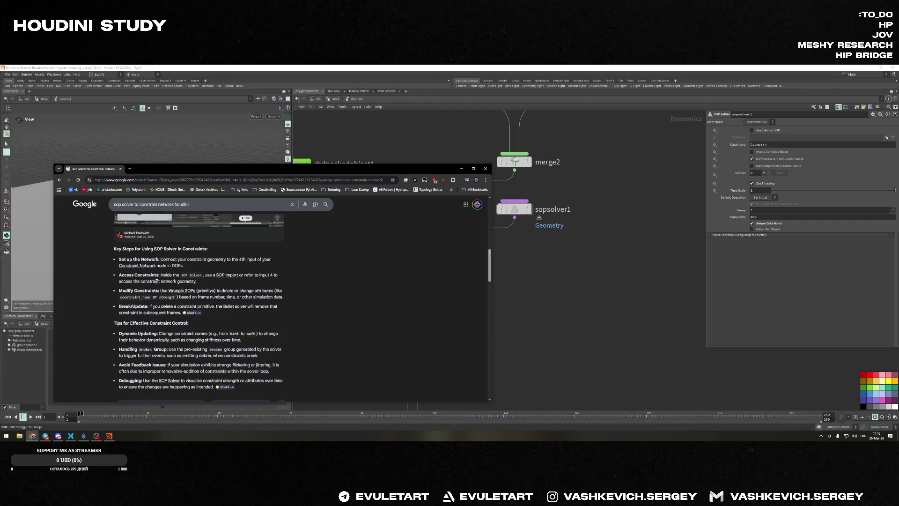
scroll(157, 282, down, 1)
scroll(154, 284, down, 3)
scroll(152, 286, up, 1)
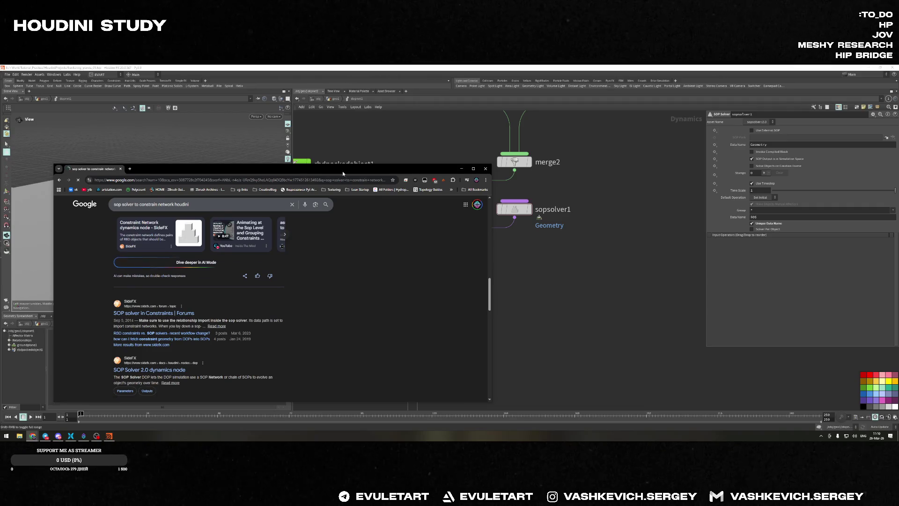
drag(342, 171, 360, 90)
drag(483, 324, 524, 397)
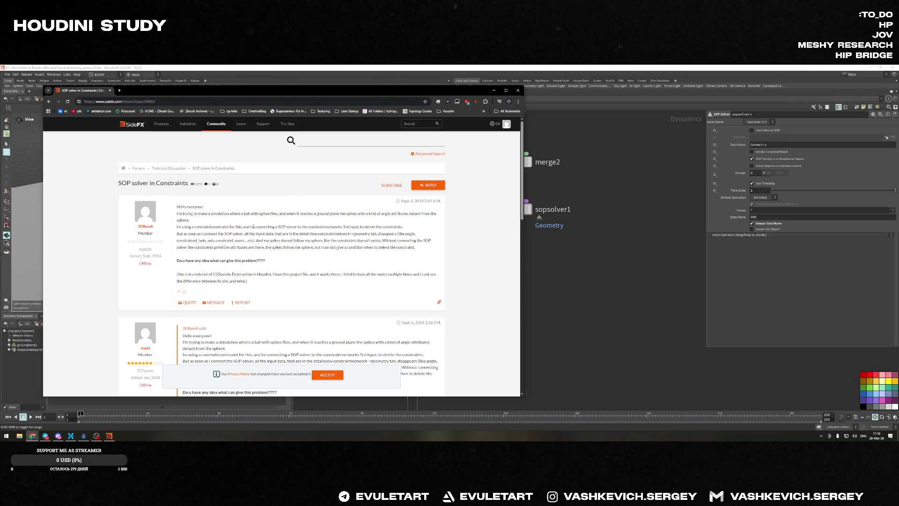
scroll(259, 238, down, 2)
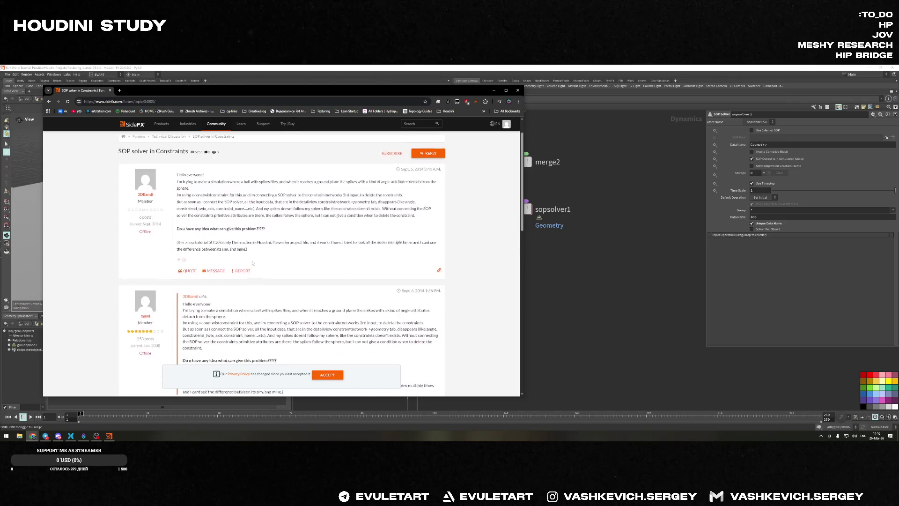
scroll(259, 237, down, 1)
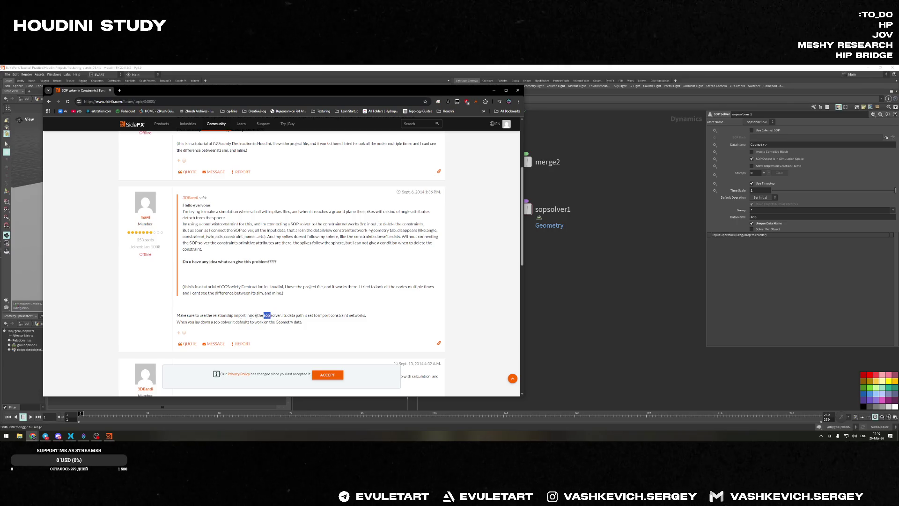
- Read the SOP solver in Constraints thread through the solved reply, highlighting words, then bring Houdini forward
drag(262, 316, 234, 316)
double_click(206, 322)
double_click(242, 322)
click(276, 323)
scroll(277, 323, down, 1)
double_click(242, 317)
click(279, 317)
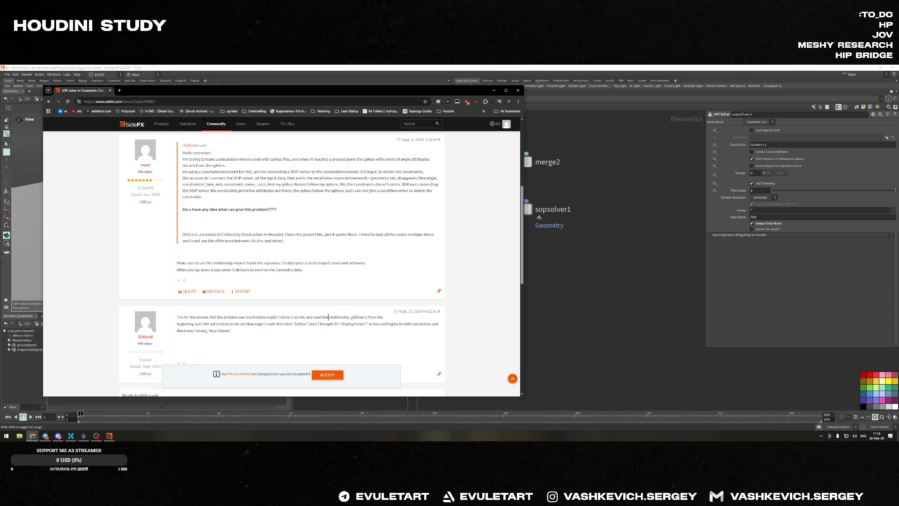
double_click(185, 324)
double_click(222, 324)
double_click(255, 323)
click(271, 325)
double_click(272, 324)
double_click(300, 324)
double_click(327, 323)
double_click(377, 325)
double_click(421, 325)
double_click(201, 330)
scroll(339, 294, down, 2)
click(339, 294)
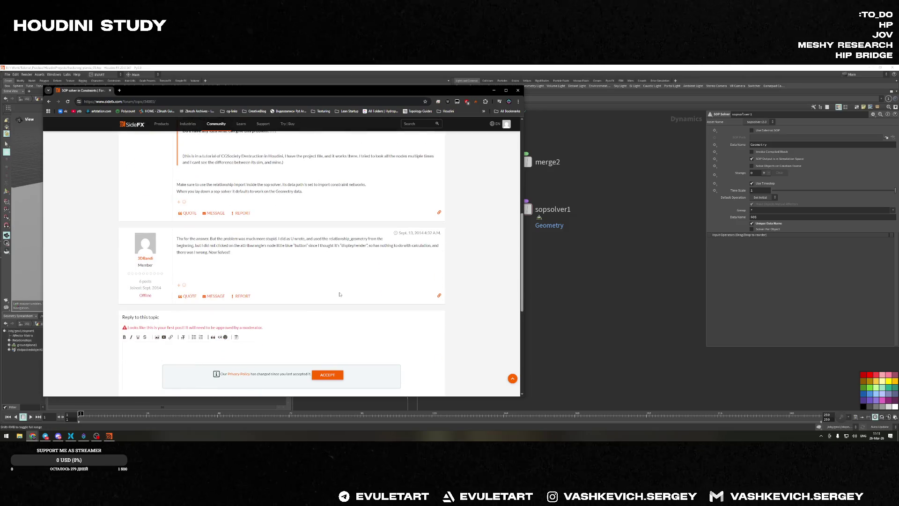
click(576, 279)
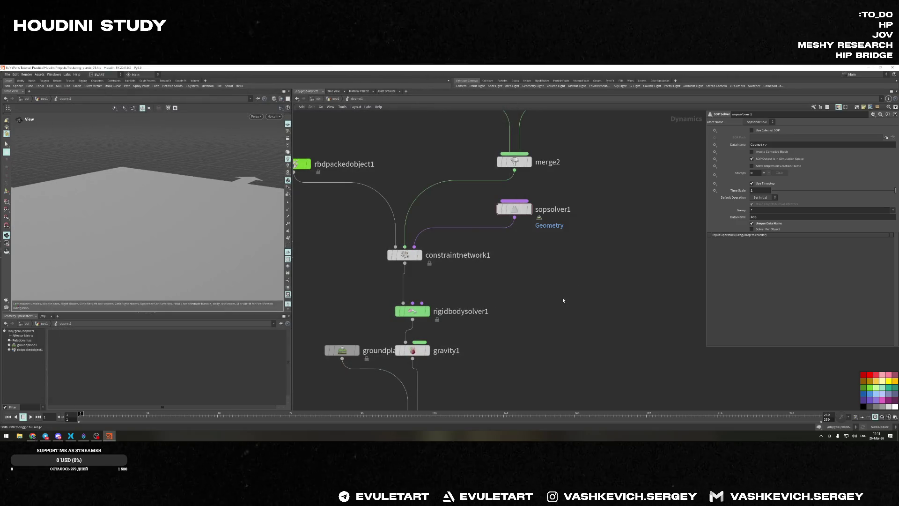
- Navigate via dopnet1 into sopsolver1's DOP Import nodes and open the DOP Import help page with F1
key(u)
scroll(492, 238, up, 2)
click(479, 239)
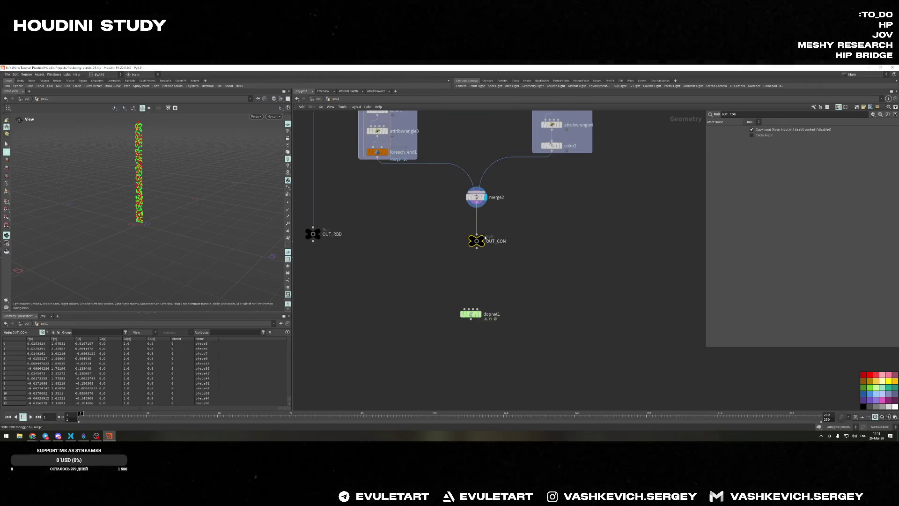
scroll(542, 239, down, 1)
double_click(483, 302)
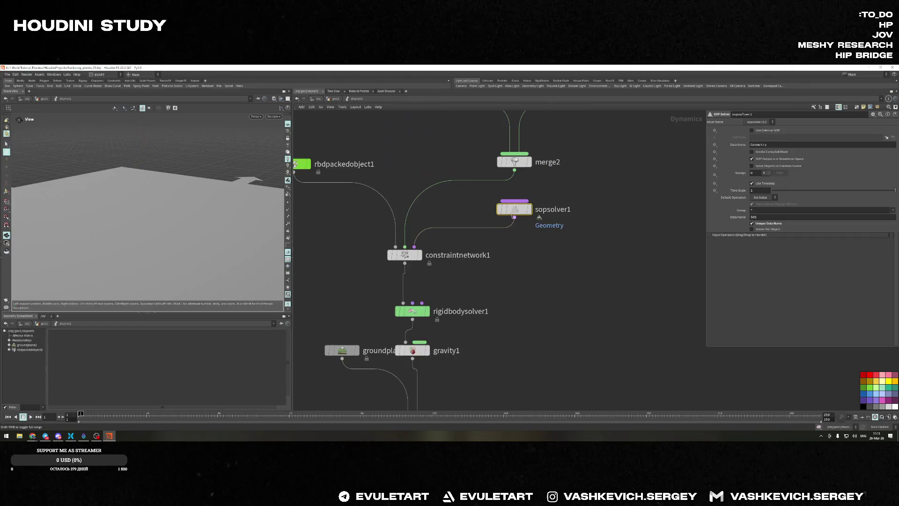
double_click(514, 209)
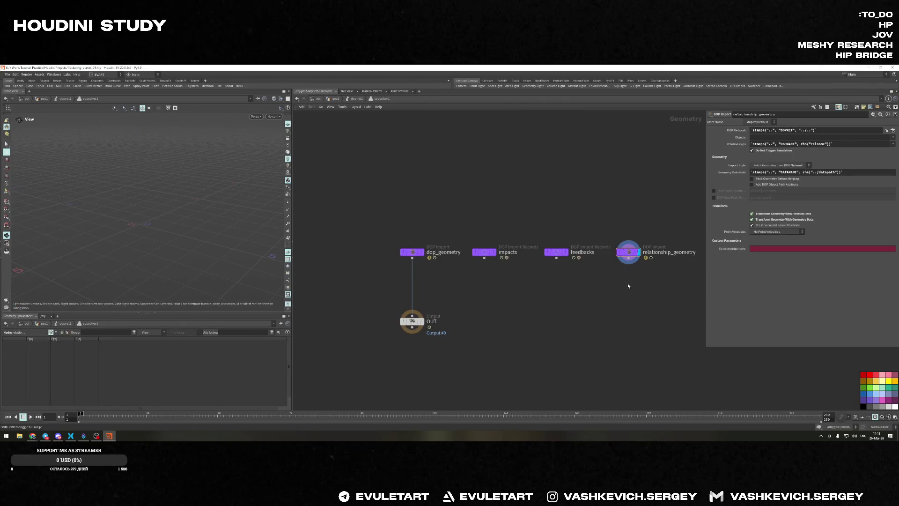
middle_drag(626, 285, 543, 290)
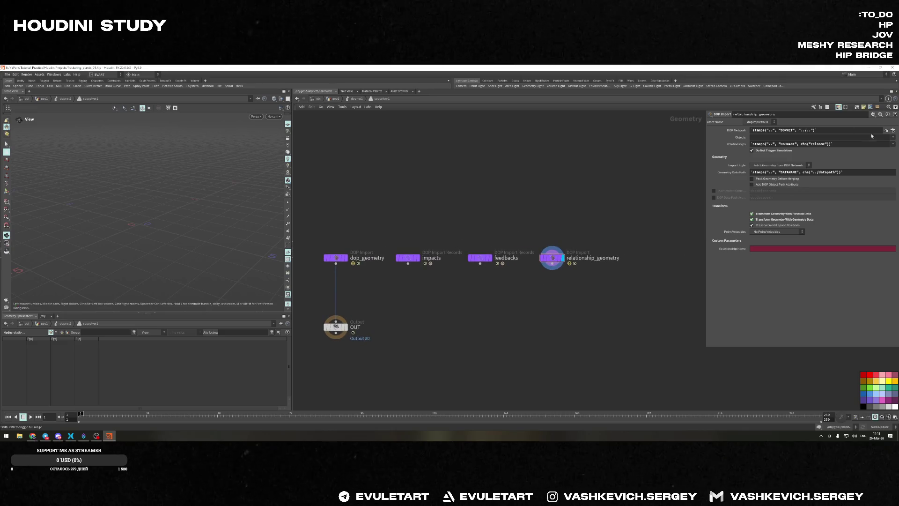
key(F1)
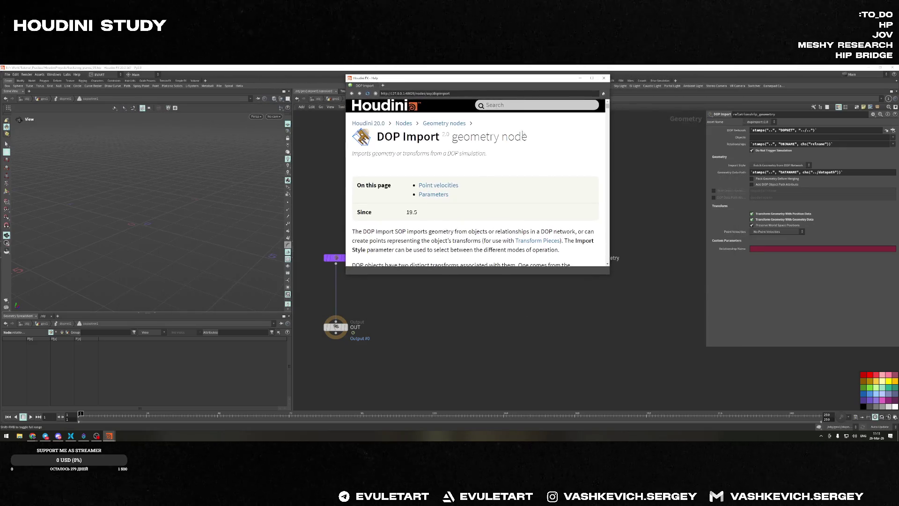
- Enlarge the Help window and read through the DOP Import parameters table
double_click(528, 275)
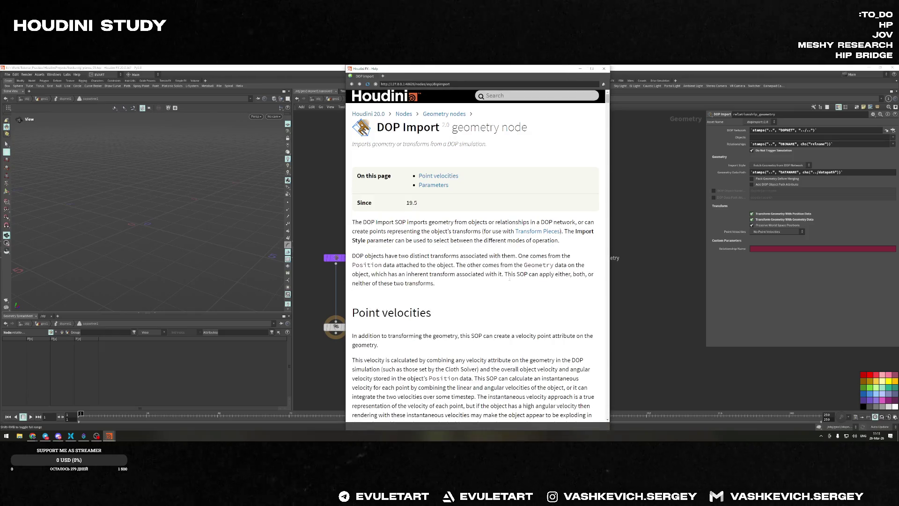
drag(610, 218, 675, 220)
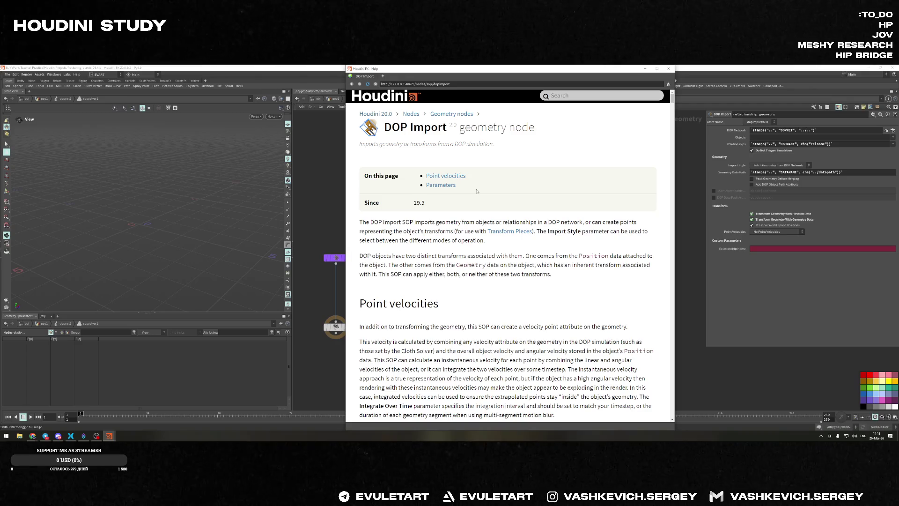
scroll(474, 191, down, 3)
scroll(467, 188, down, 3)
scroll(462, 187, down, 3)
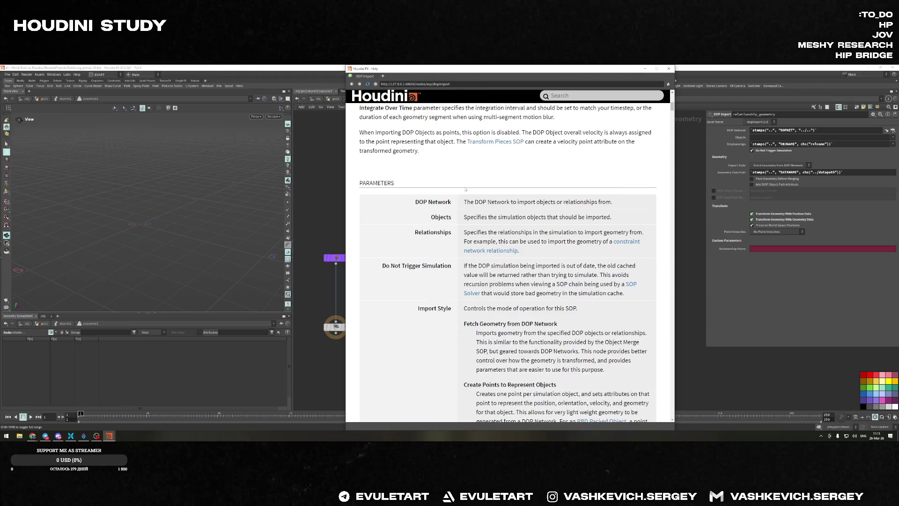
scroll(450, 190, down, 3)
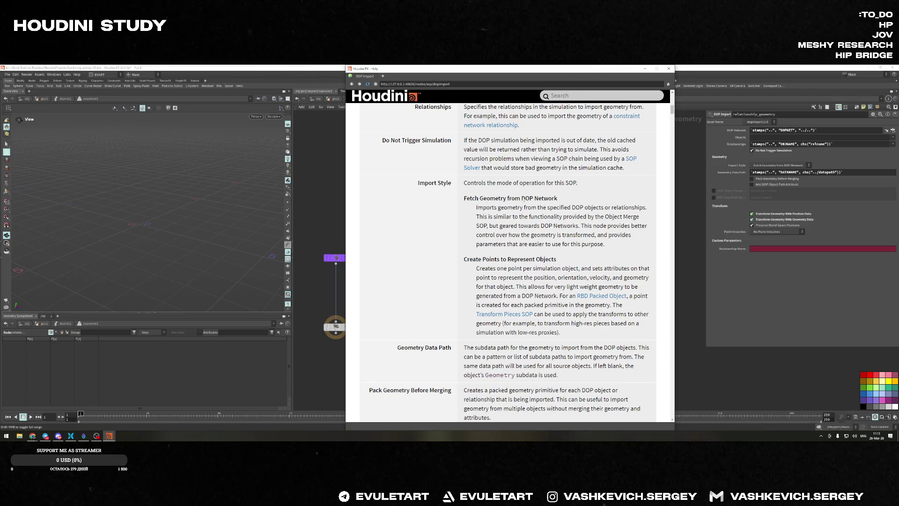
click(752, 150)
scroll(562, 179, down, 1)
scroll(511, 195, down, 2)
scroll(510, 195, down, 2)
scroll(509, 204, down, 2)
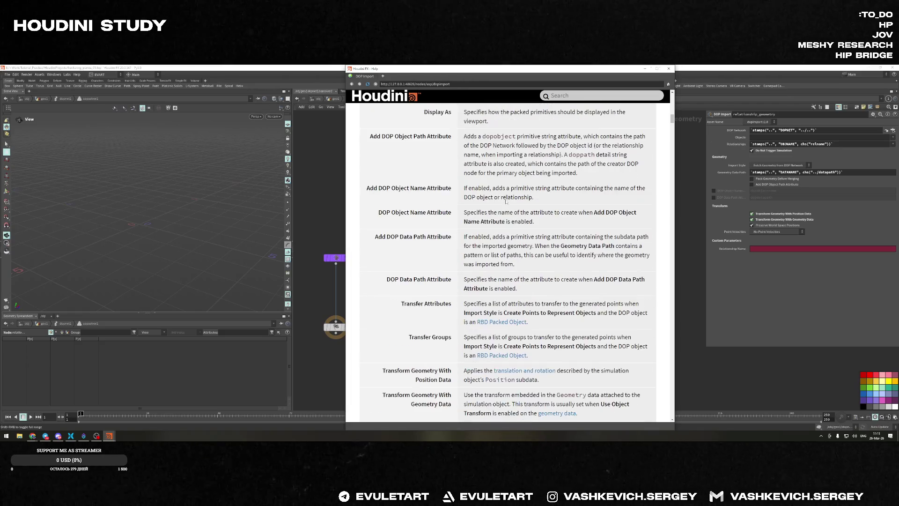
scroll(508, 207, down, 1)
scroll(492, 225, down, 2)
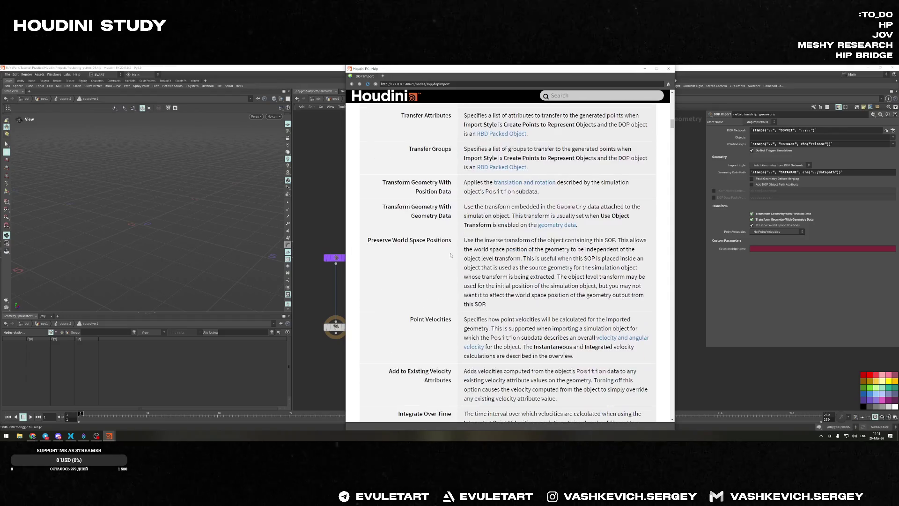
scroll(464, 246, down, 1)
scroll(426, 279, down, 3)
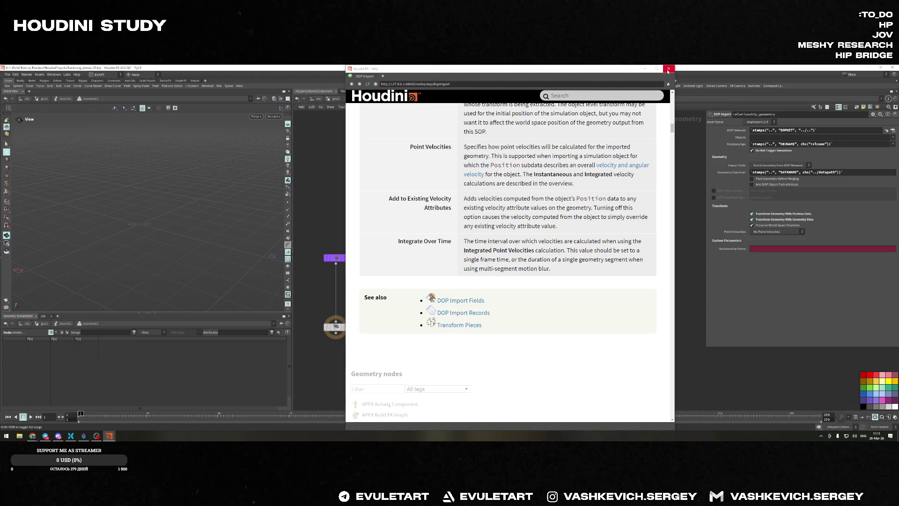
- Shrink the Help window and park it over the viewport
drag(552, 70, 482, 198)
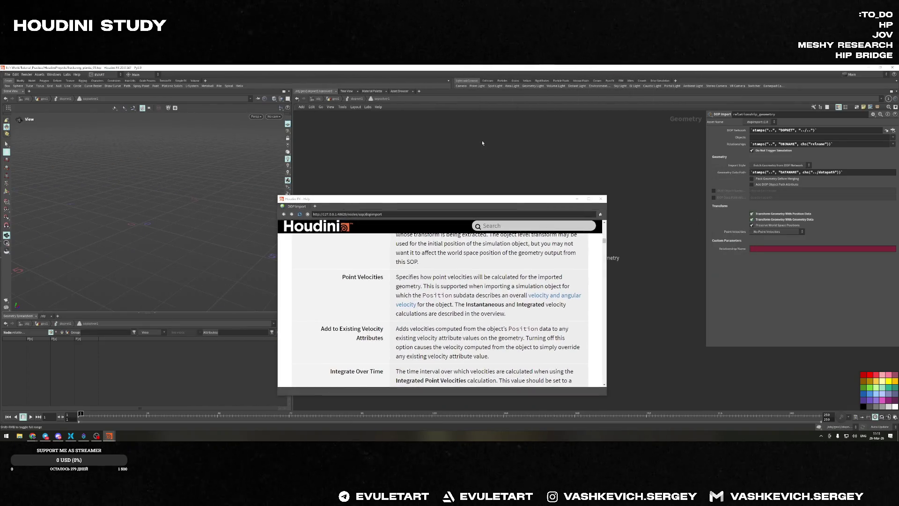
mouse_move(512, 201)
mouse_down()
mouse_move(279, 224)
mouse_move(388, 139)
mouse_up()
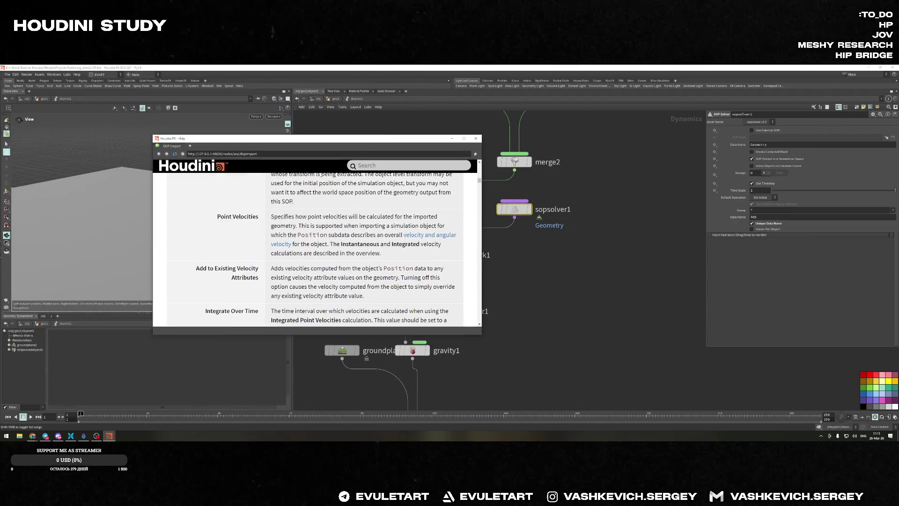
- Search the help for 'sopsolver', load the SOP Solver node page and enlarge the window
click(377, 166)
text(sa)
key(BackSpace)
key(BackSpace)
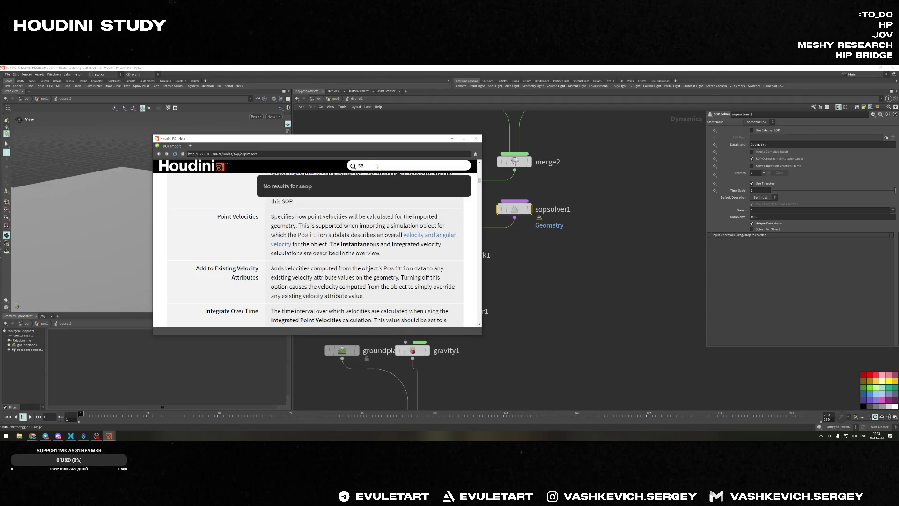
text(solver)
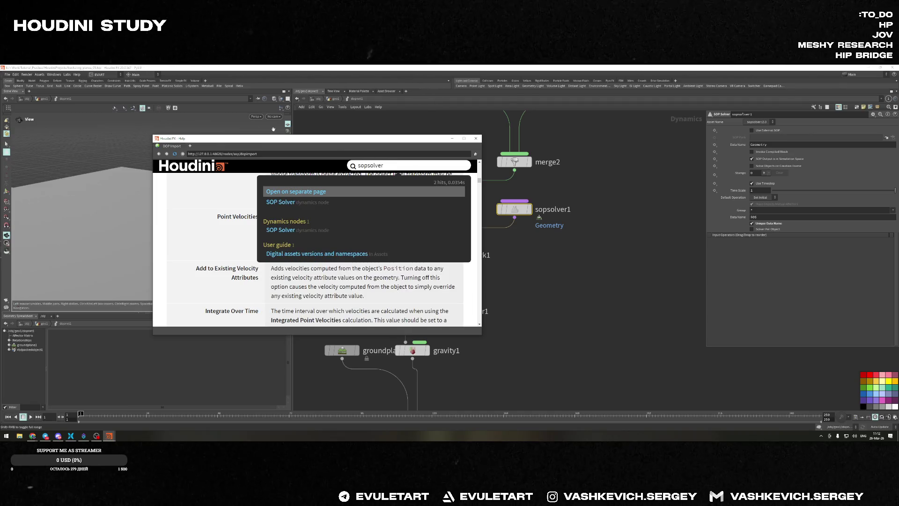
click(278, 203)
drag(353, 140, 586, 104)
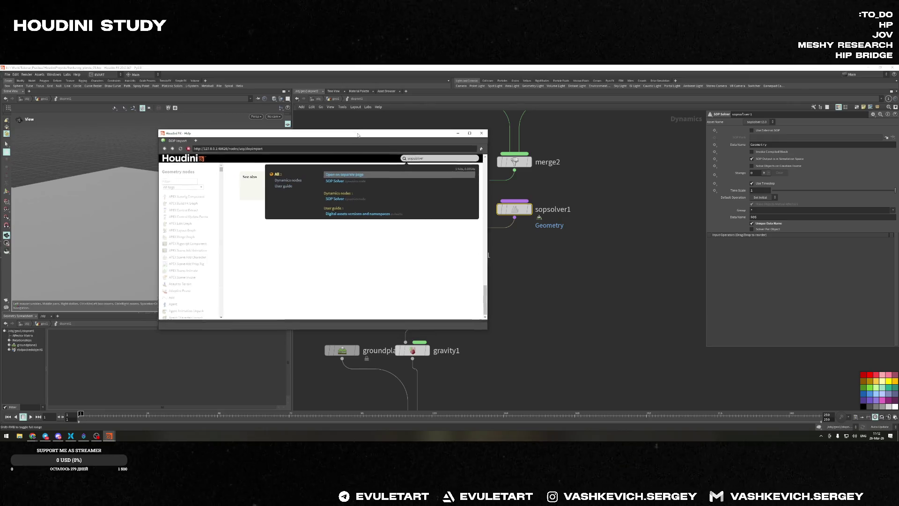
drag(546, 289, 541, 430)
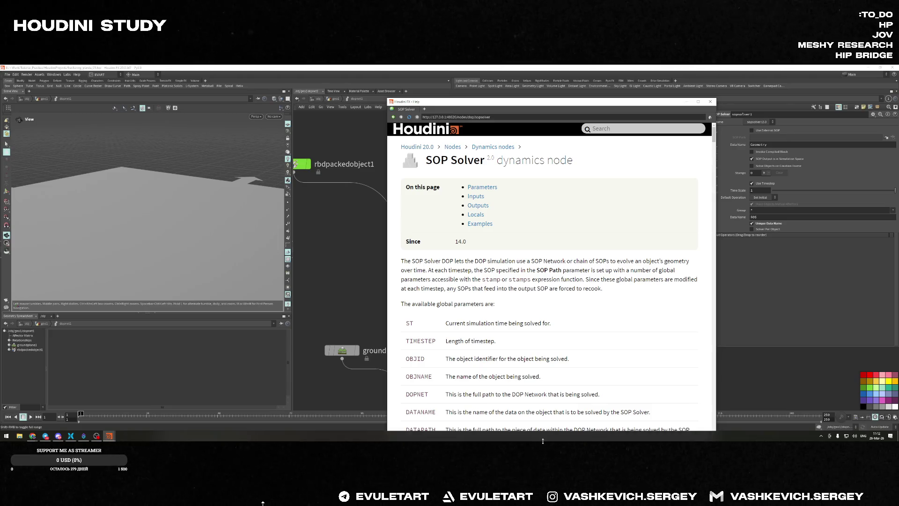
- Stretch the Help window to full height and read the SOP Solver global parameter and OBJNAME descriptions
drag(541, 430, 506, 441)
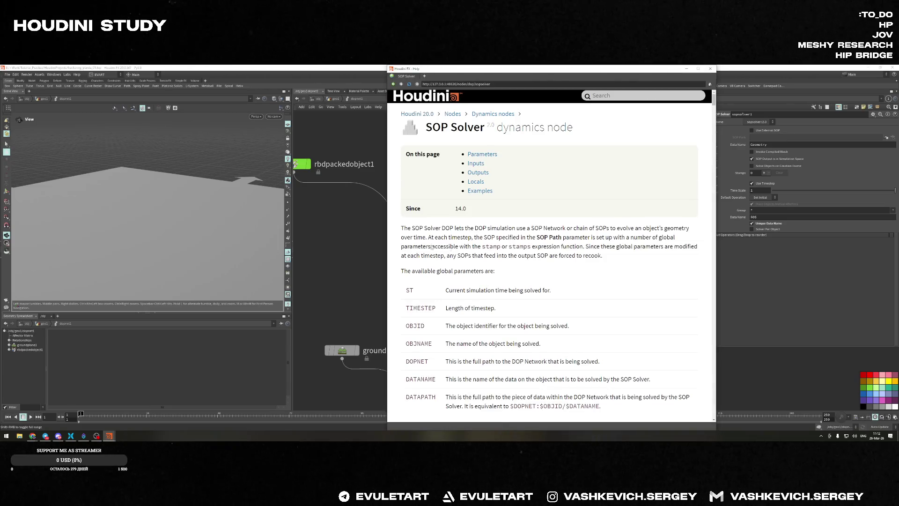
scroll(539, 267, down, 1)
scroll(527, 274, down, 1)
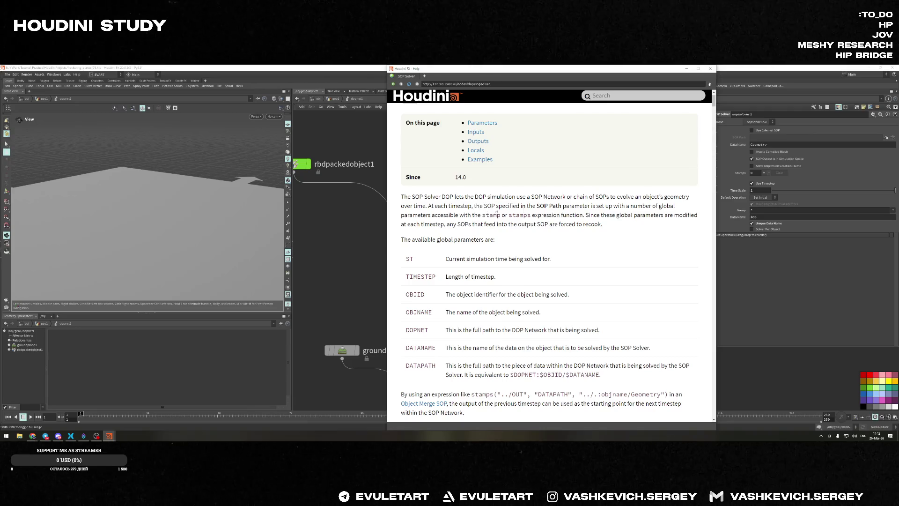
double_click(467, 276)
double_click(466, 295)
double_click(526, 295)
double_click(465, 313)
double_click(497, 312)
scroll(549, 281, down, 1)
scroll(548, 281, down, 1)
scroll(548, 281, down, 1)
- Read through the stamps expression example and the Object Merge SOP note
double_click(448, 316)
double_click(483, 316)
double_click(517, 316)
double_click(552, 316)
double_click(598, 317)
double_click(645, 317)
double_click(469, 325)
double_click(508, 326)
double_click(567, 325)
click(569, 326)
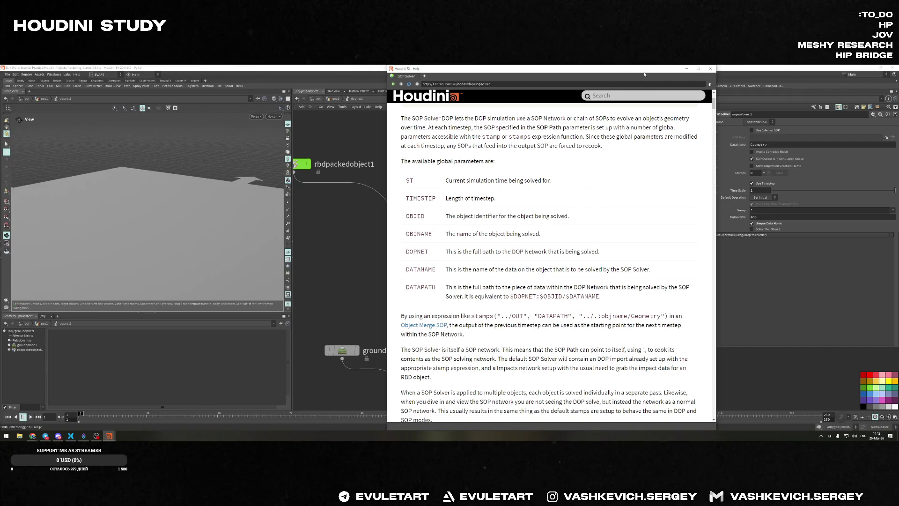
- Move the Help window aside and close it to reveal the DOP network
drag(645, 73, 399, 78)
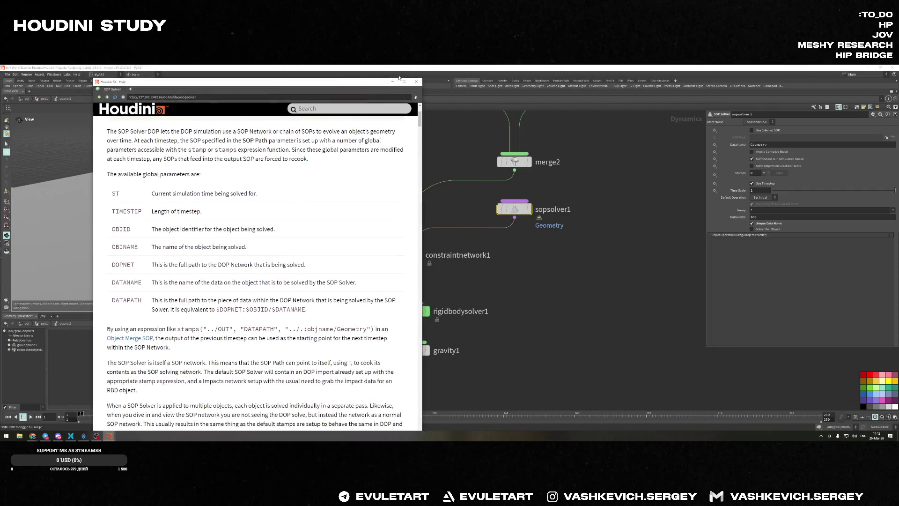
click(417, 82)
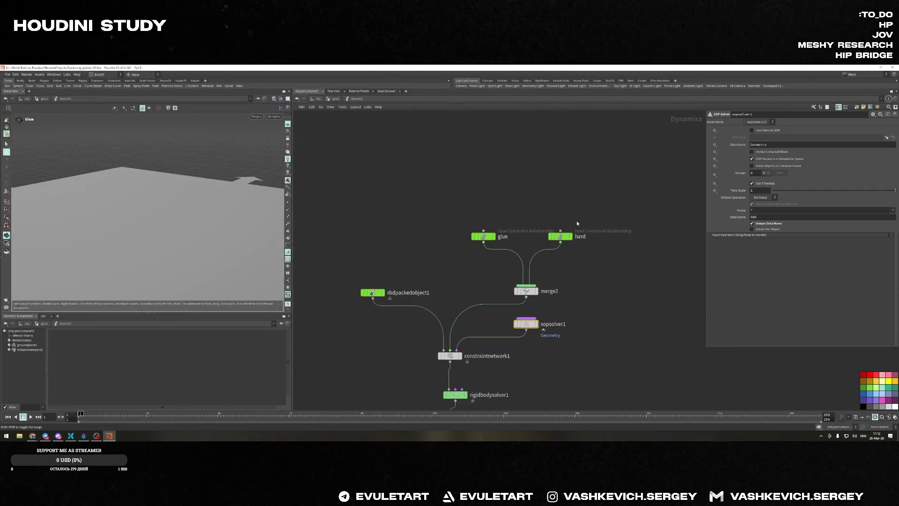
- Inspect the constraint, RBD packed object and merge2 nodes in the DOP network
click(568, 236)
click(484, 236)
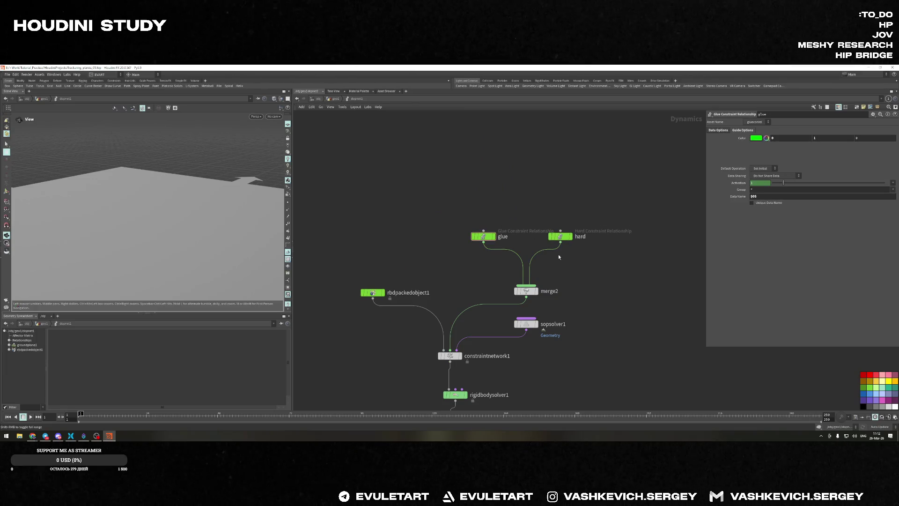
drag(603, 206, 542, 249)
click(372, 293)
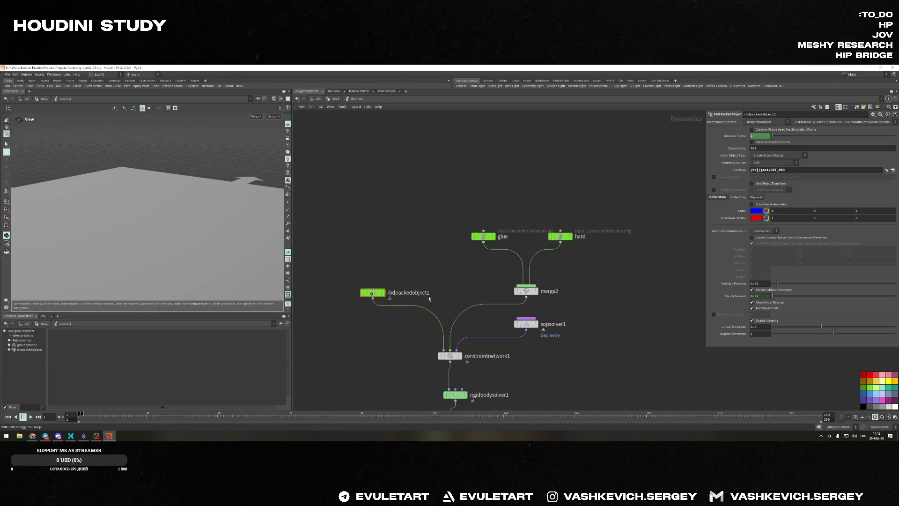
middle_drag(429, 298, 663, 185)
click(803, 169)
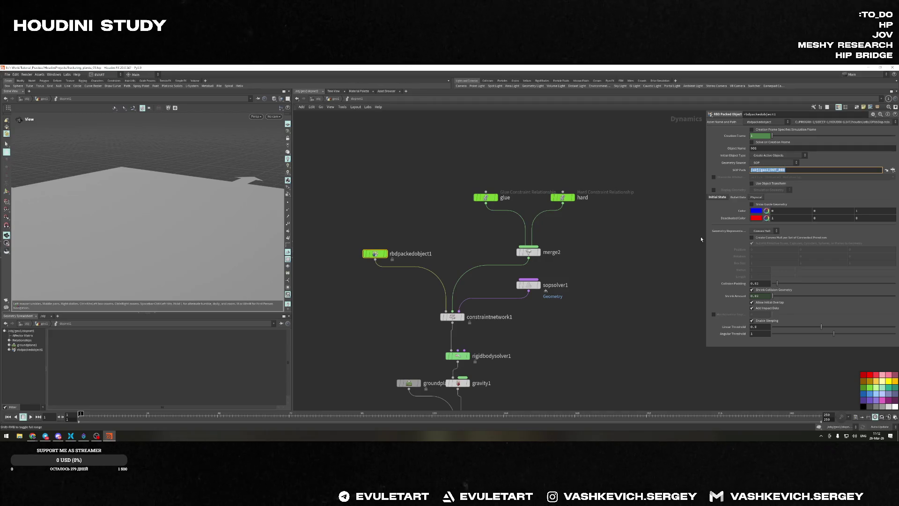
click(530, 252)
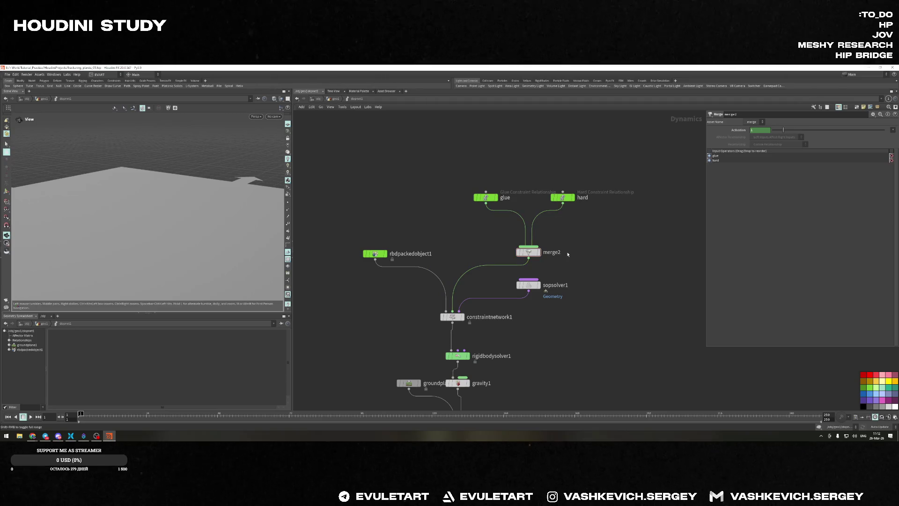
- Review both constraint relationships, enable Solver Per Object on sopsolver1 and dive inside it
drag(423, 234, 392, 258)
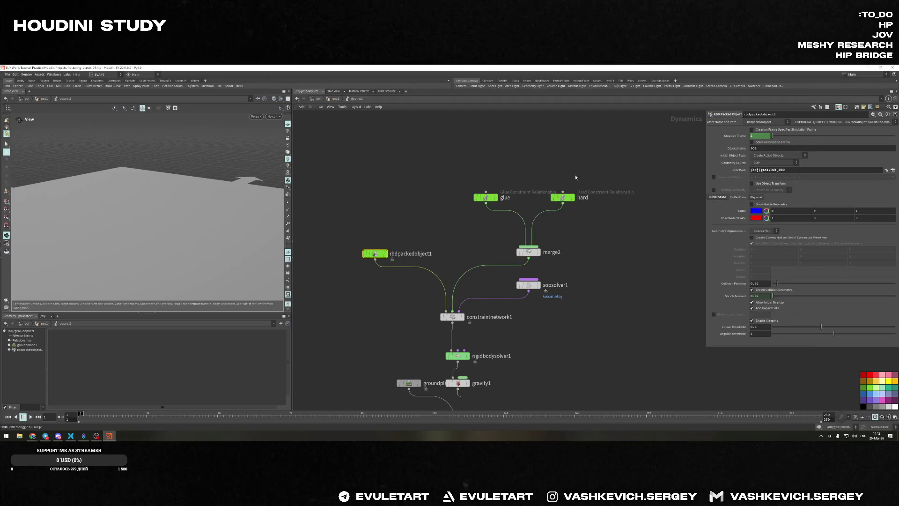
click(562, 198)
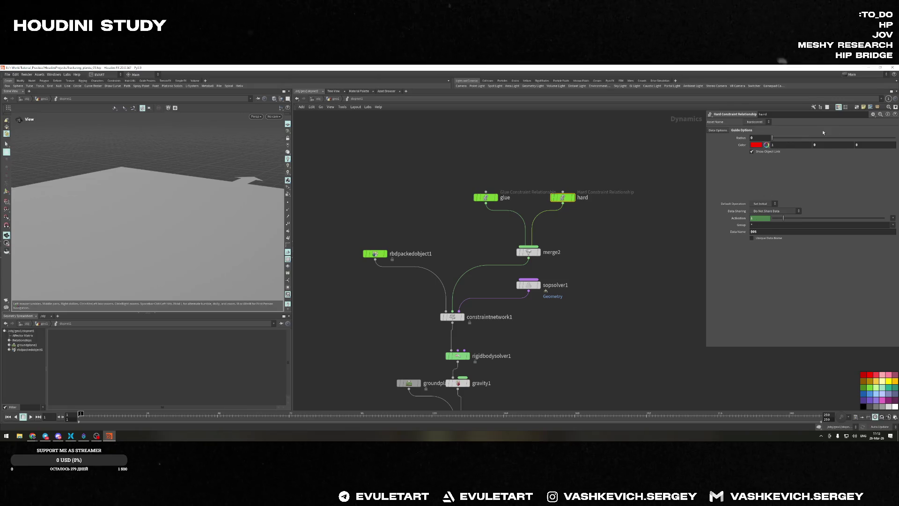
click(741, 131)
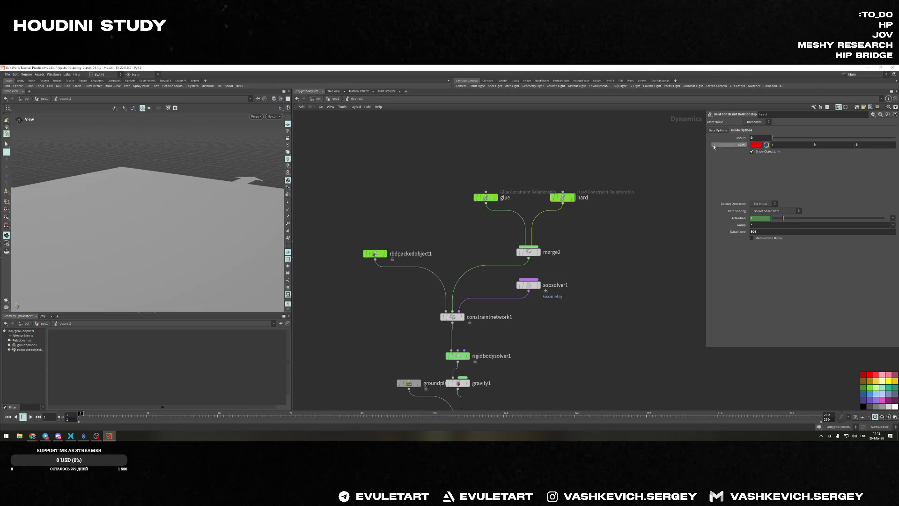
click(485, 198)
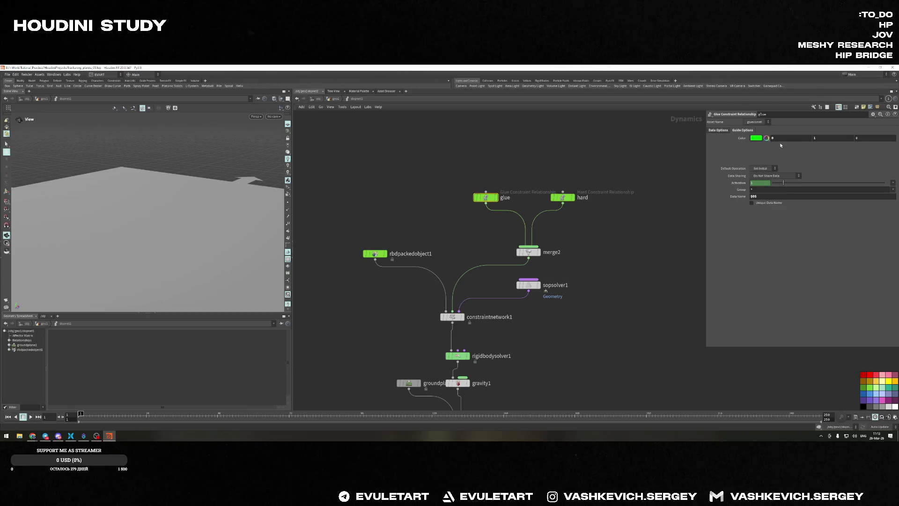
click(529, 285)
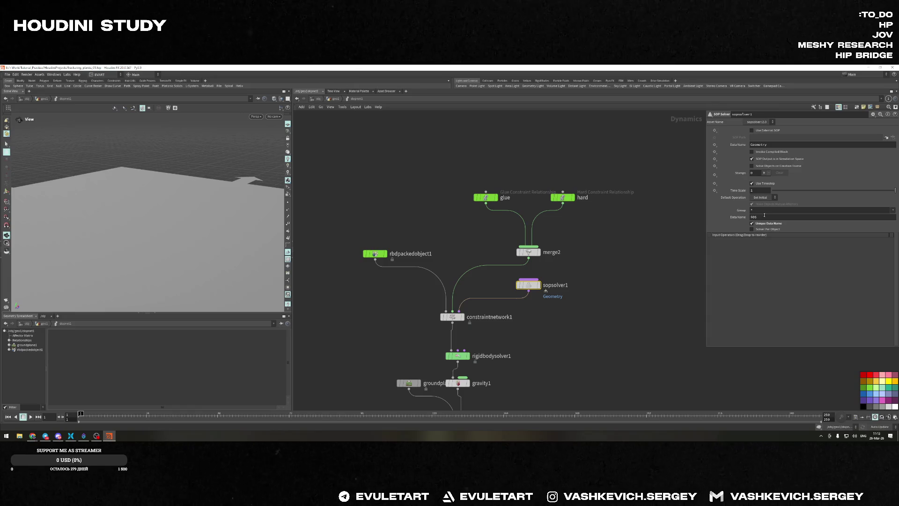
click(753, 229)
double_click(529, 286)
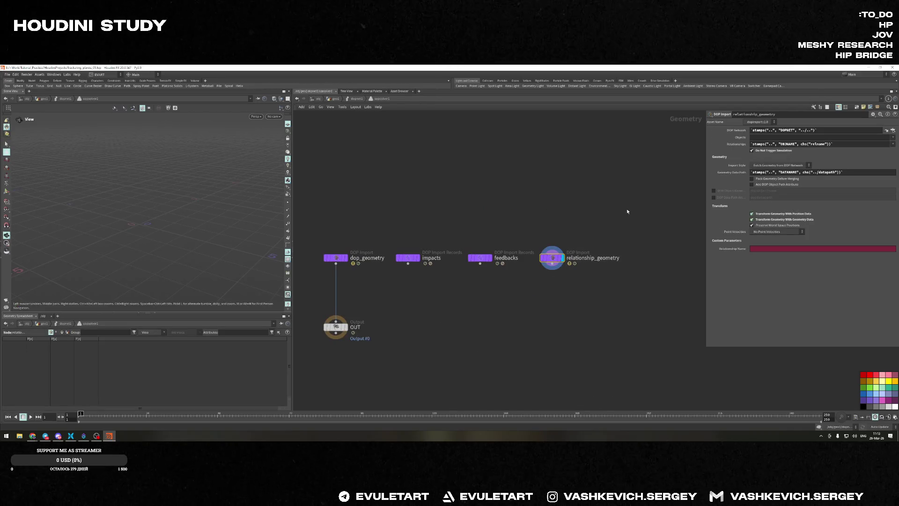
- Jump up to recheck merge2, dive back inside sopsolver1, then bring Chrome forward
key(u)
click(528, 252)
click(528, 284)
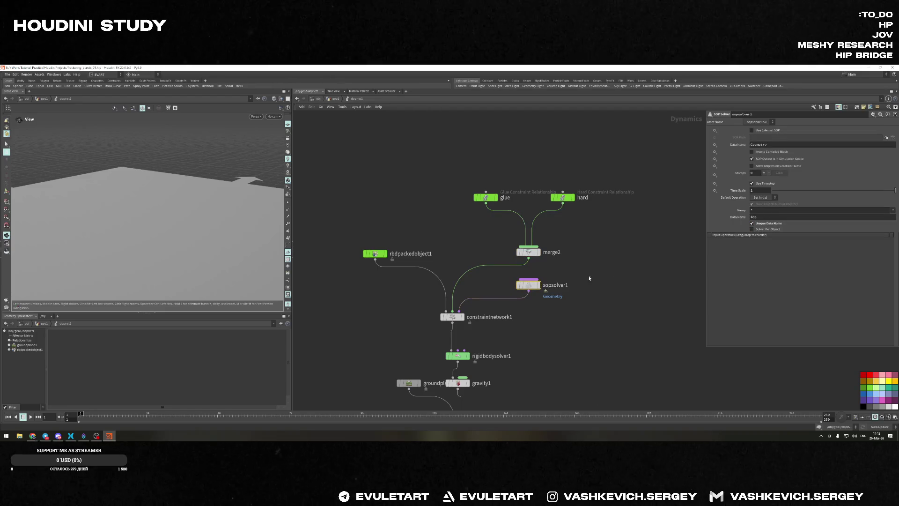
double_click(529, 285)
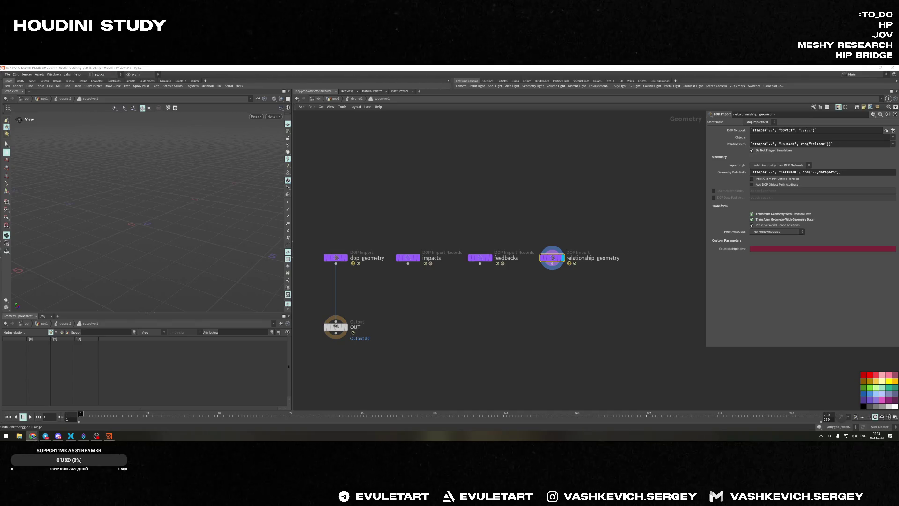
click(45, 435)
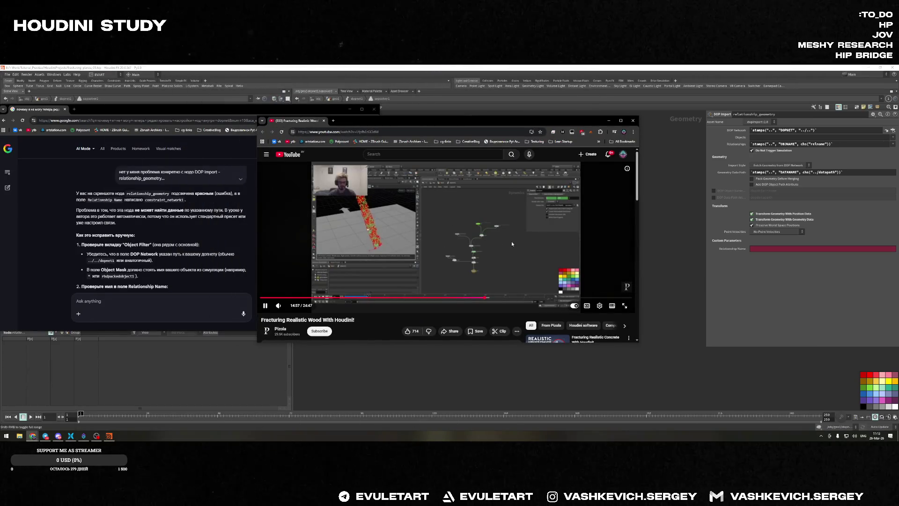
- Enlarge the YouTube window and play the tutorial through its relationship geometry step
double_click(511, 241)
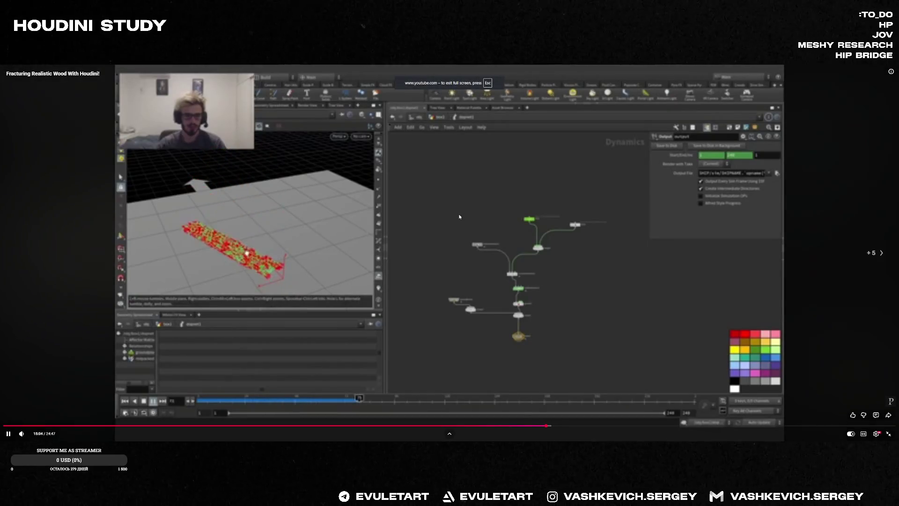
key(Escape)
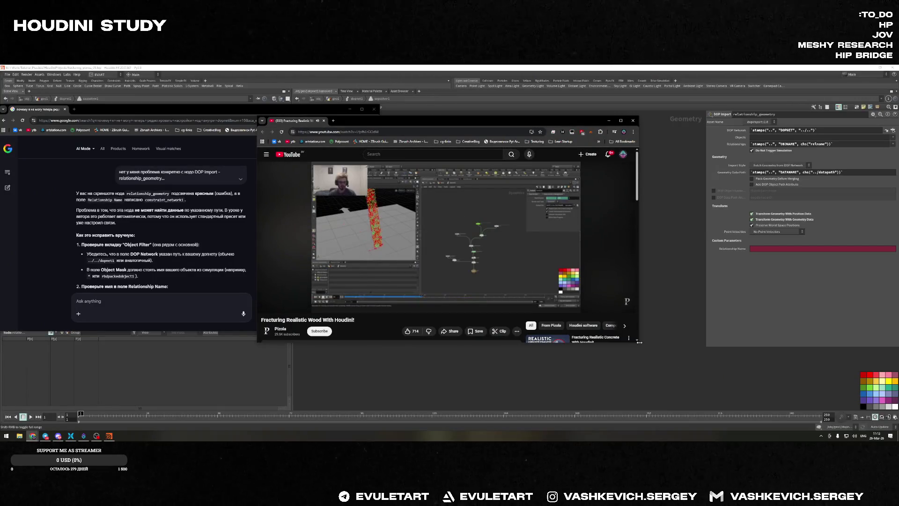
drag(639, 341, 786, 430)
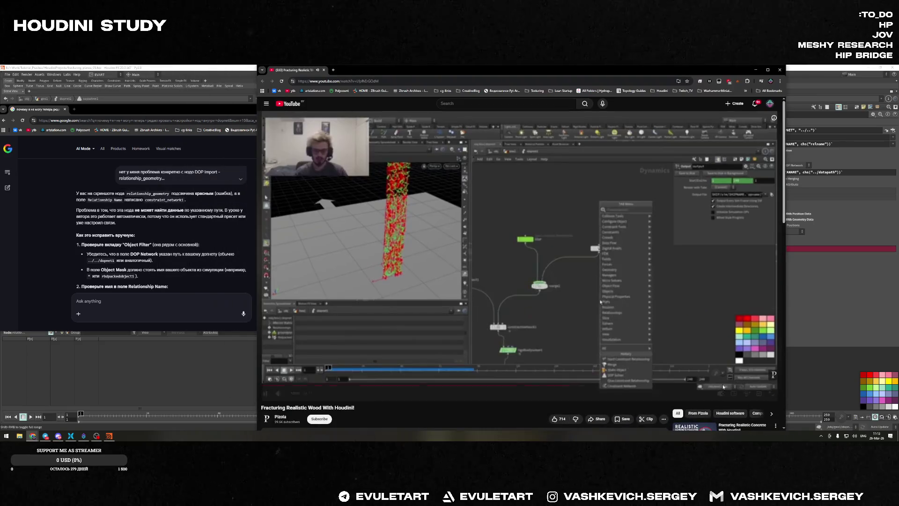
click(368, 330)
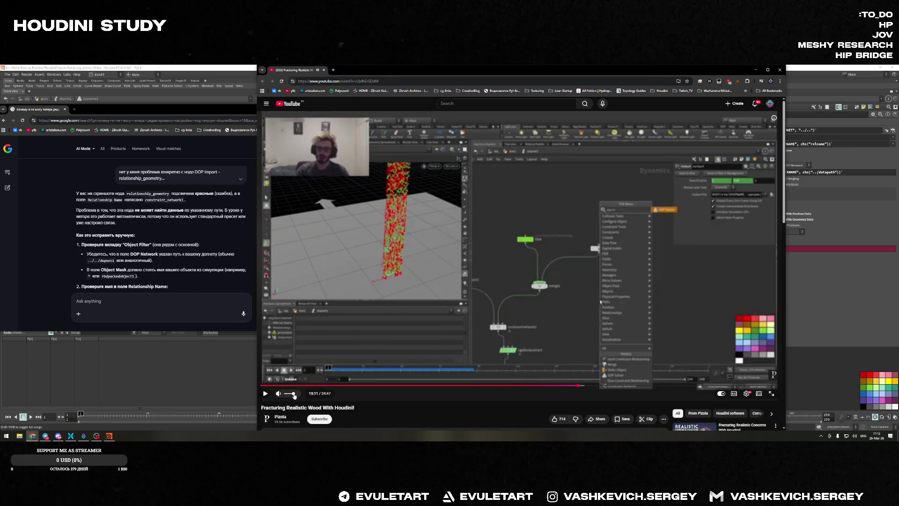
click(454, 311)
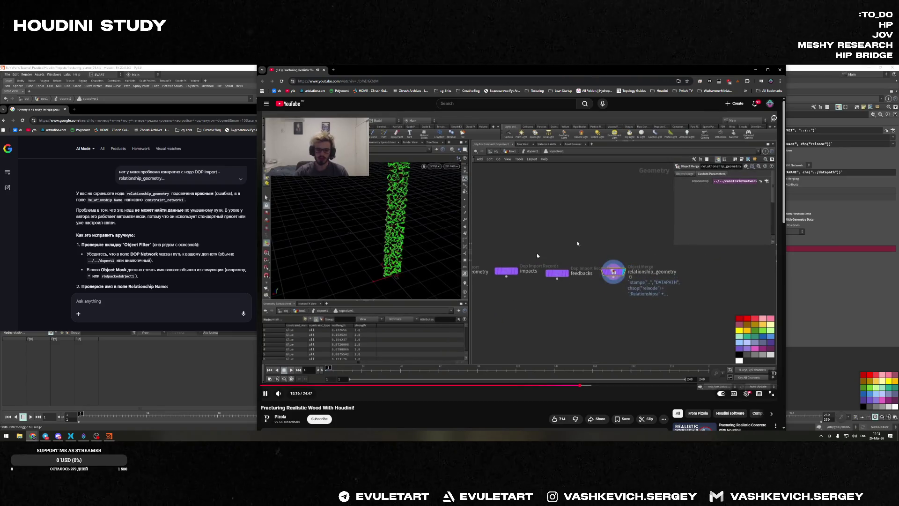
click(620, 257)
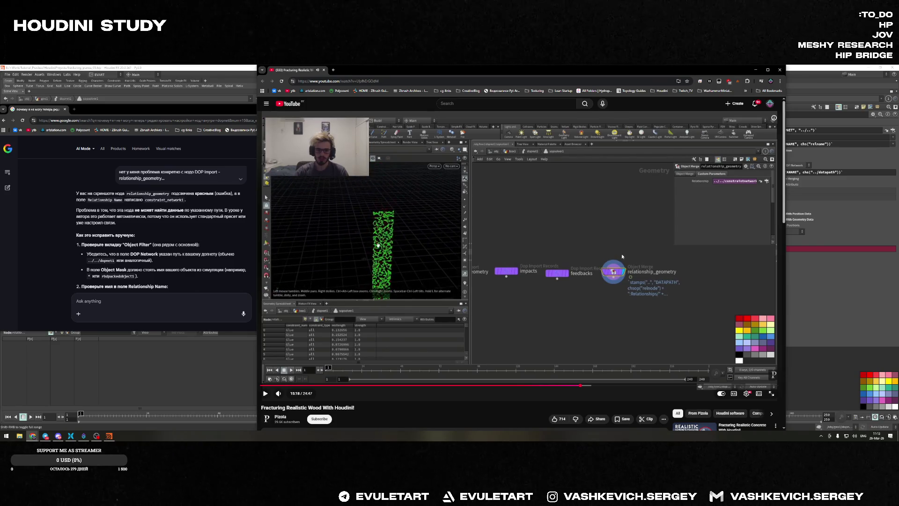
click(558, 241)
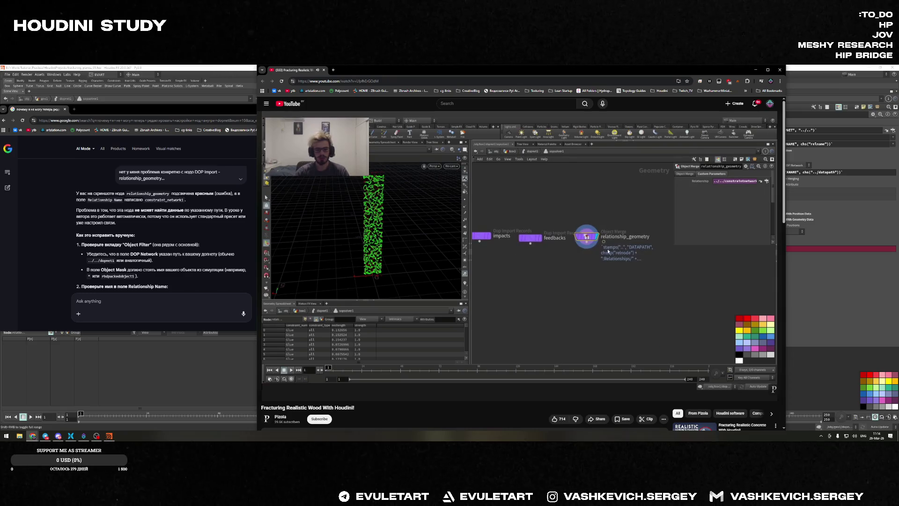
- Turn on captions, pause near 19:42 and switch back to Houdini
key(c)
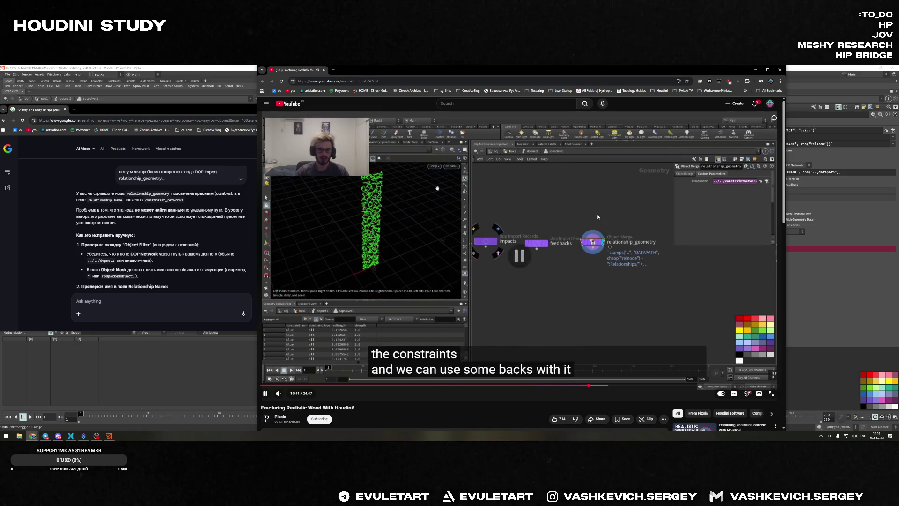
key(k)
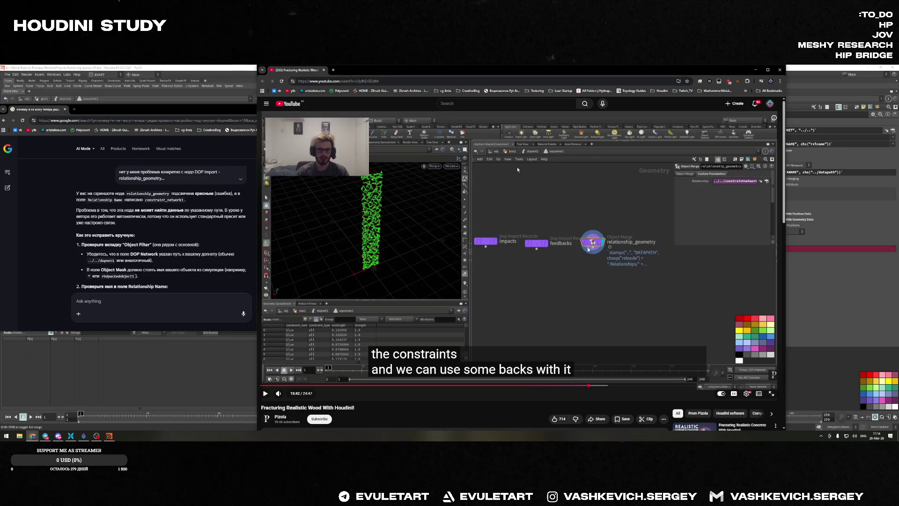
key(alt+Tab)
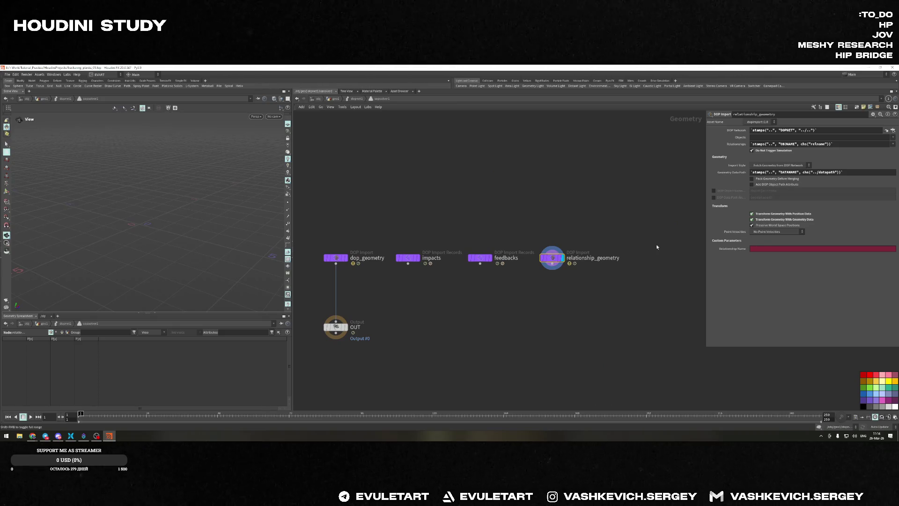
- Compare with the tutorial, then toggle Pack Geometry Before Merging on and back off
key(alt+Tab)
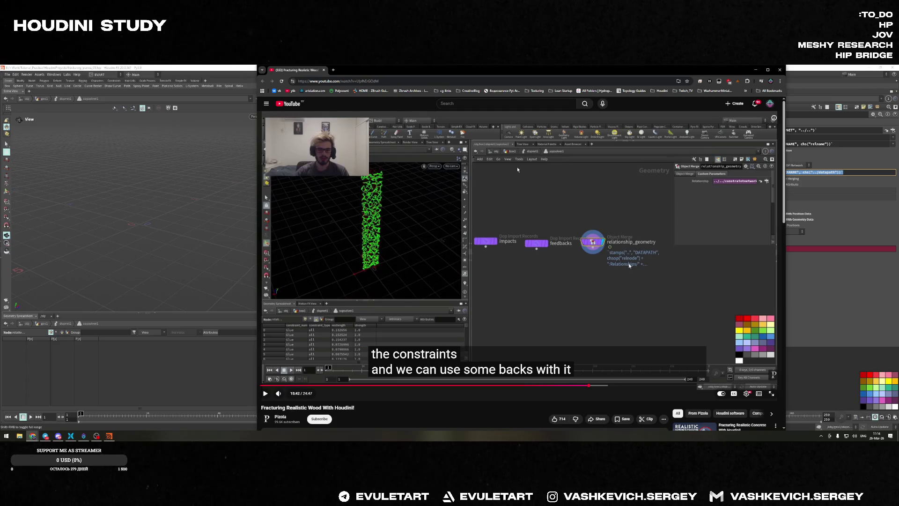
key(alt+Tab)
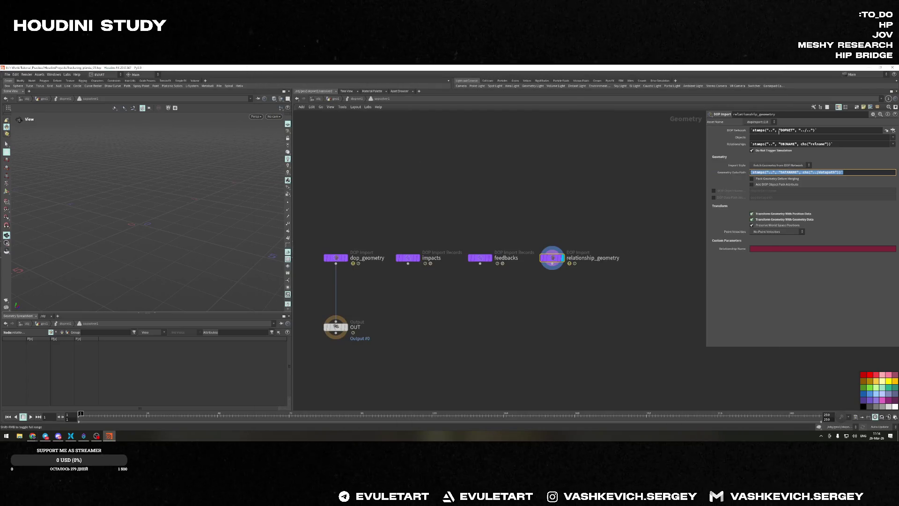
key(alt+Tab)
key(alt+Tab)
click(750, 144)
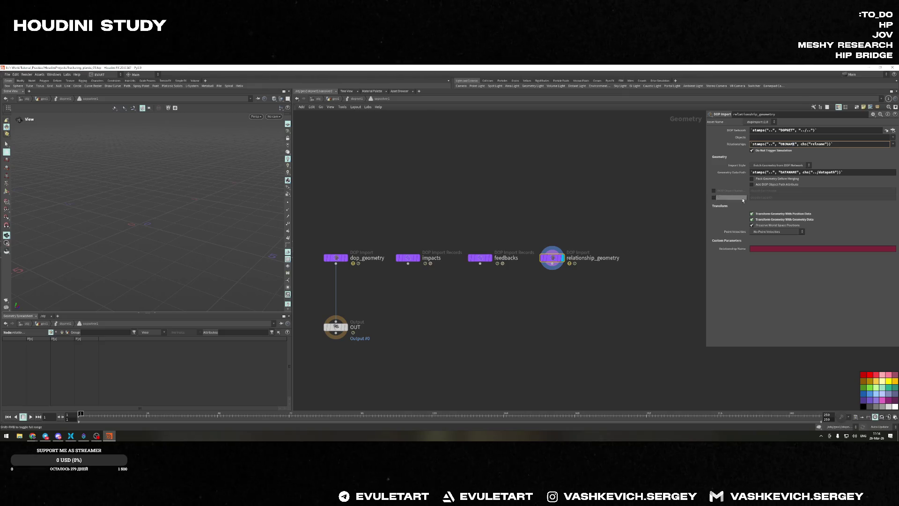
click(752, 178)
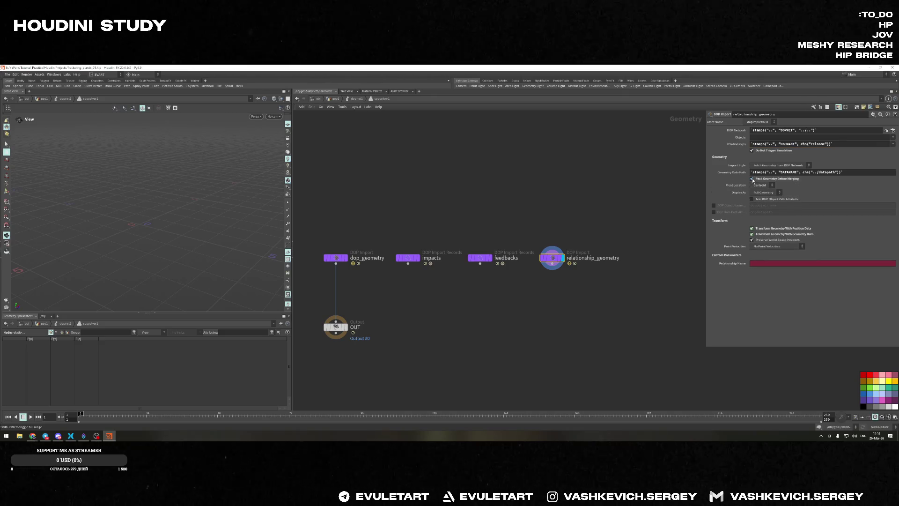
click(753, 179)
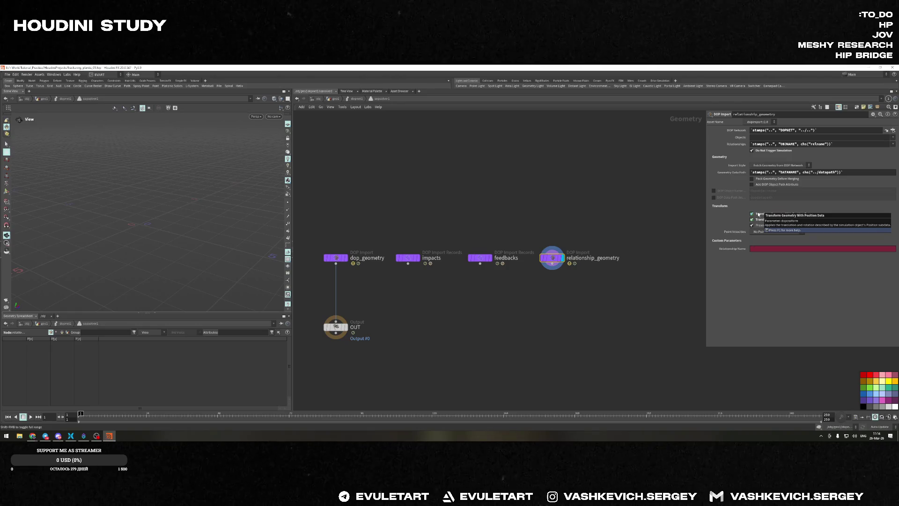
- Let the tutorial advance to 19:45, return to Houdini and select the simulation's output node
key(alt+Tab)
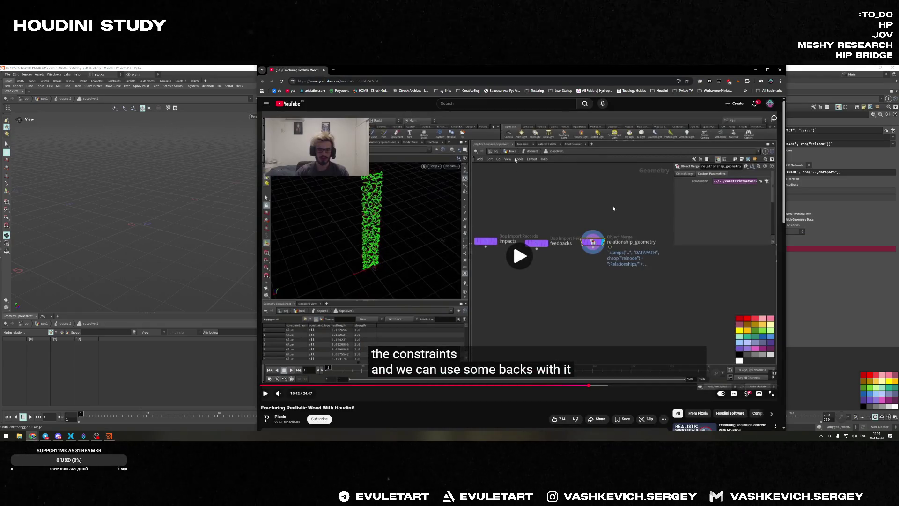
click(613, 205)
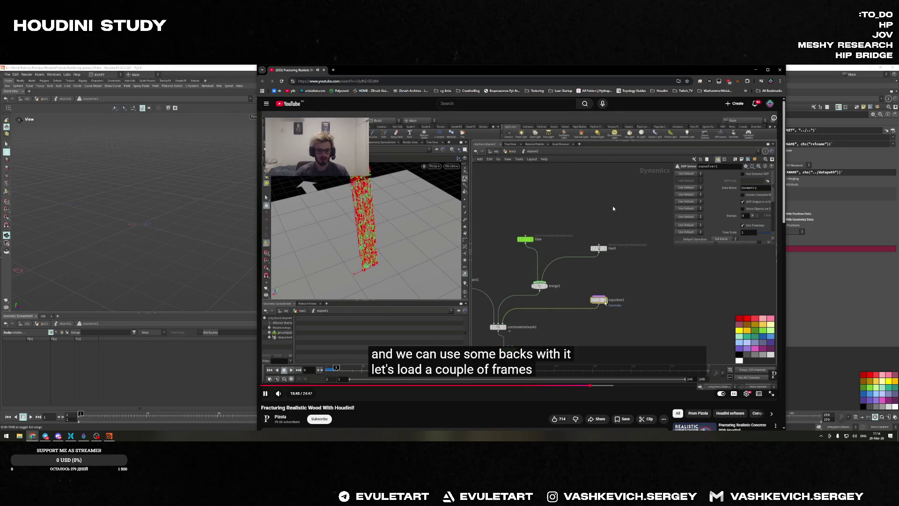
key(alt+Tab)
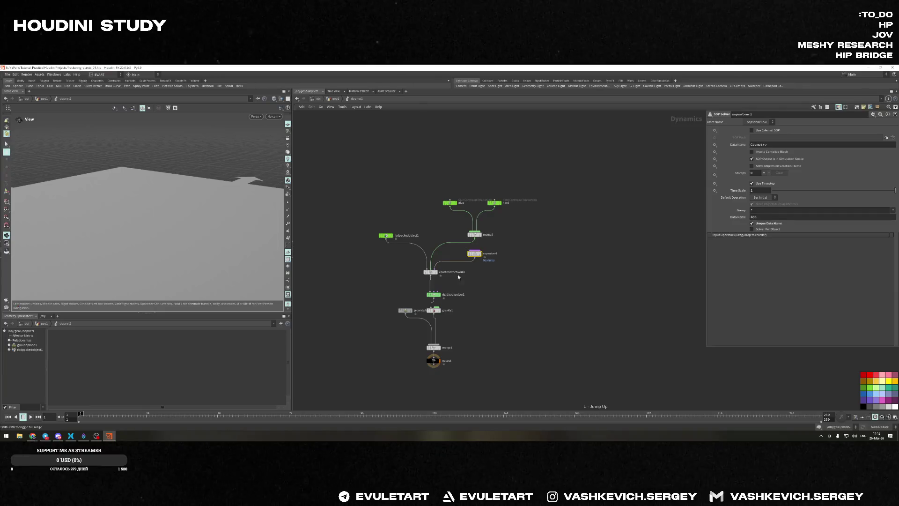
drag(434, 360, 434, 363)
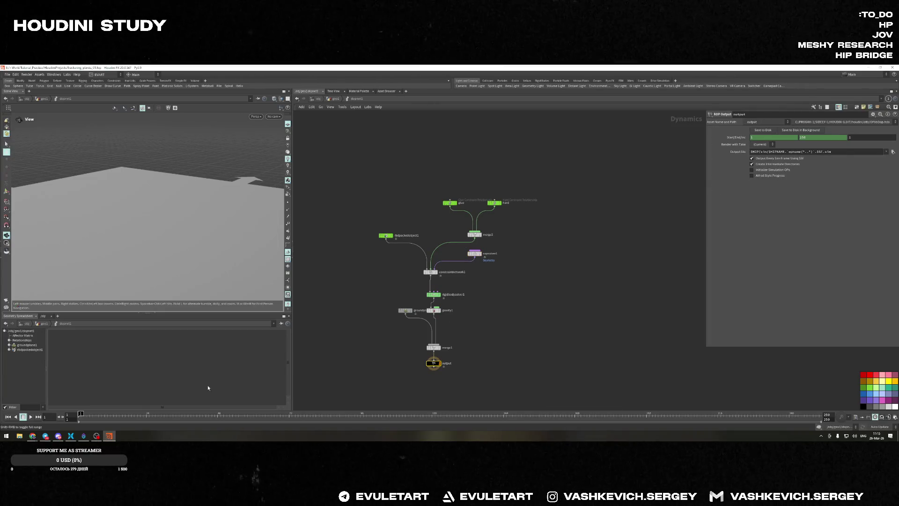
- Hop between sopsolver1, dopnet1 and the geo1 level to check the network layout
key(Up)
double_click(475, 253)
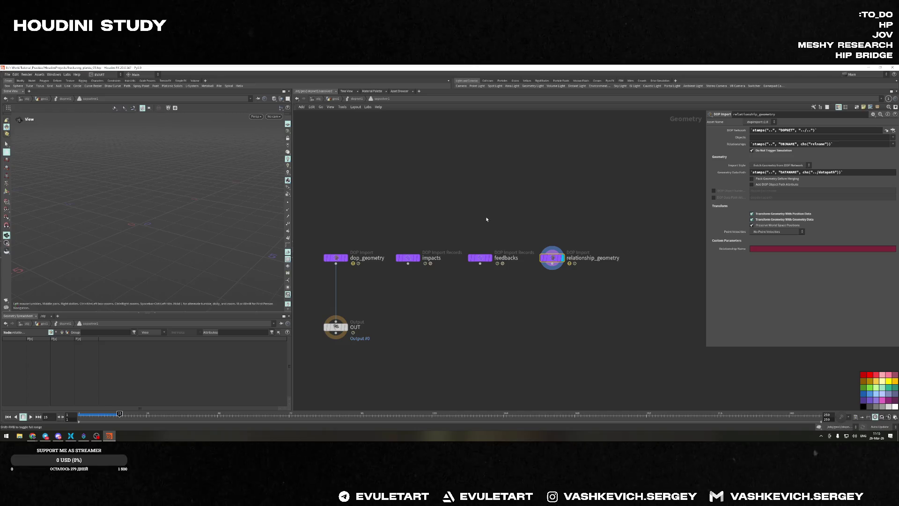
key(u)
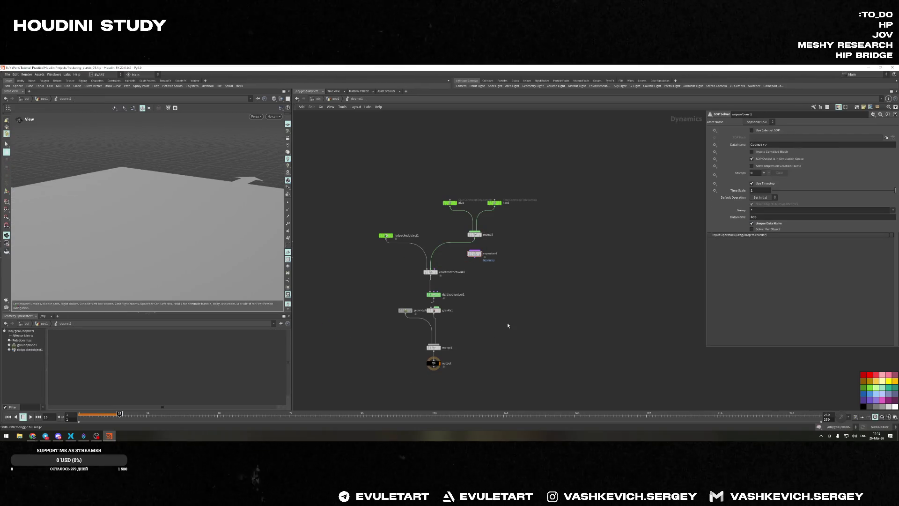
key(u)
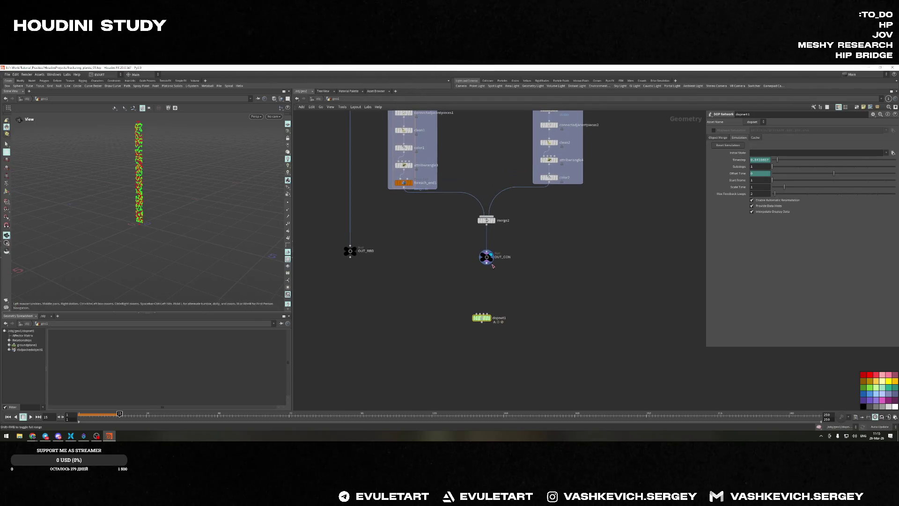
double_click(482, 319)
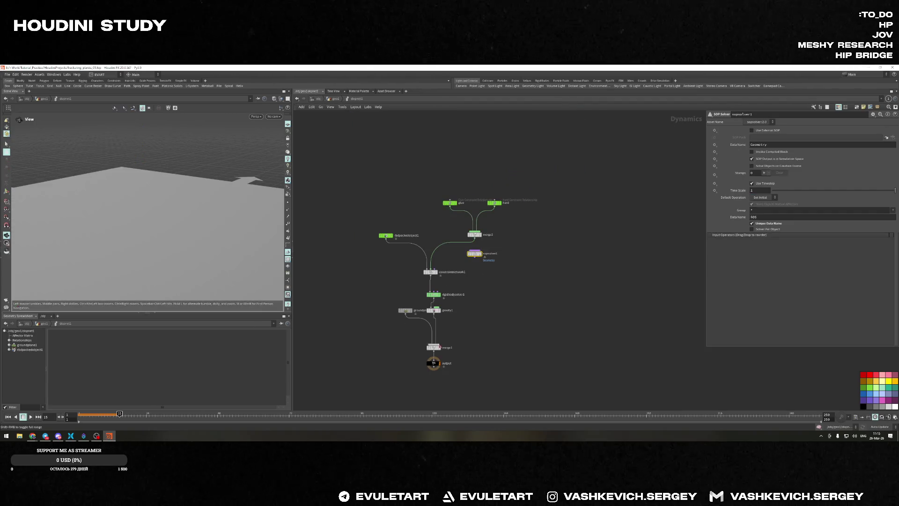
middle_drag(468, 322, 497, 308)
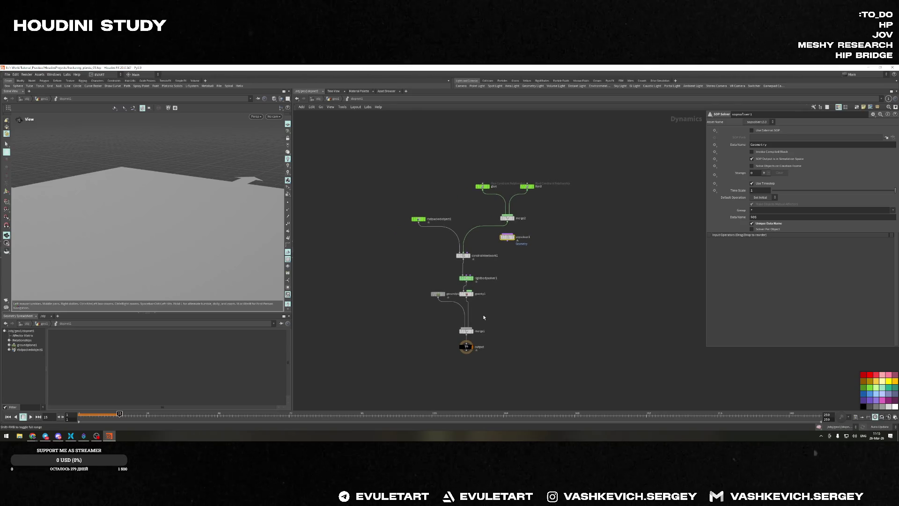
key(u)
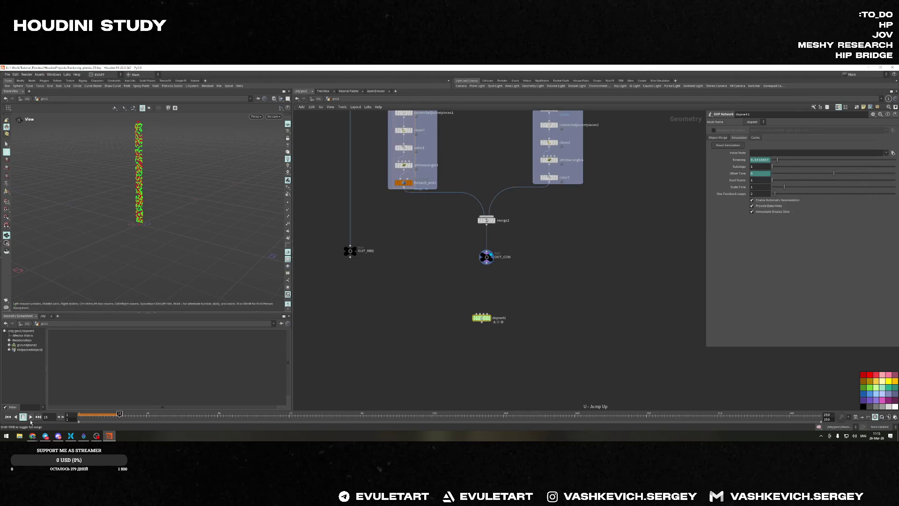
- Display dopnet1 and replay the falling column simulation from the first frame
key(ctrl+Up)
click(31, 417)
scroll(498, 264, down, 2)
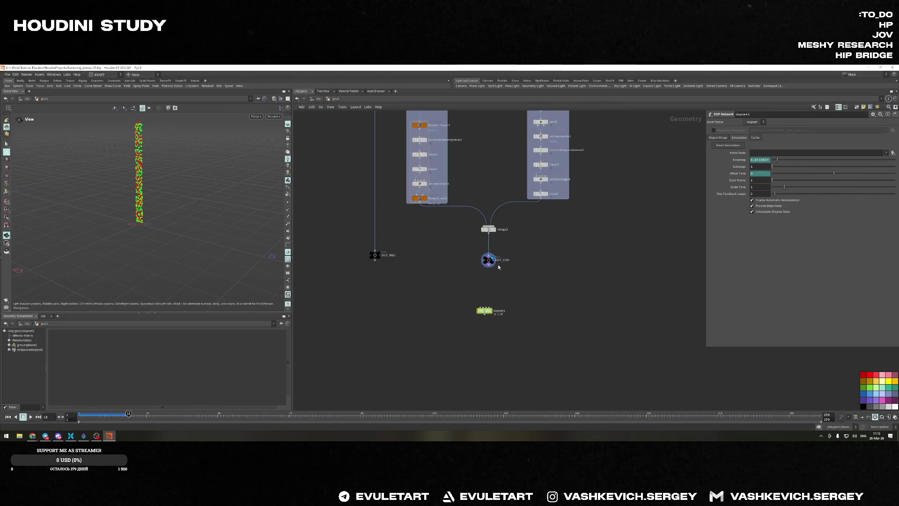
click(493, 314)
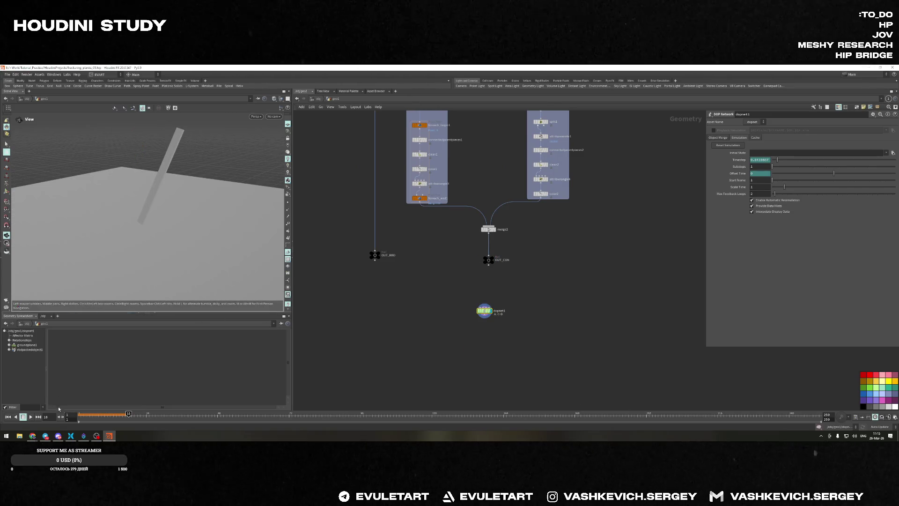
click(79, 415)
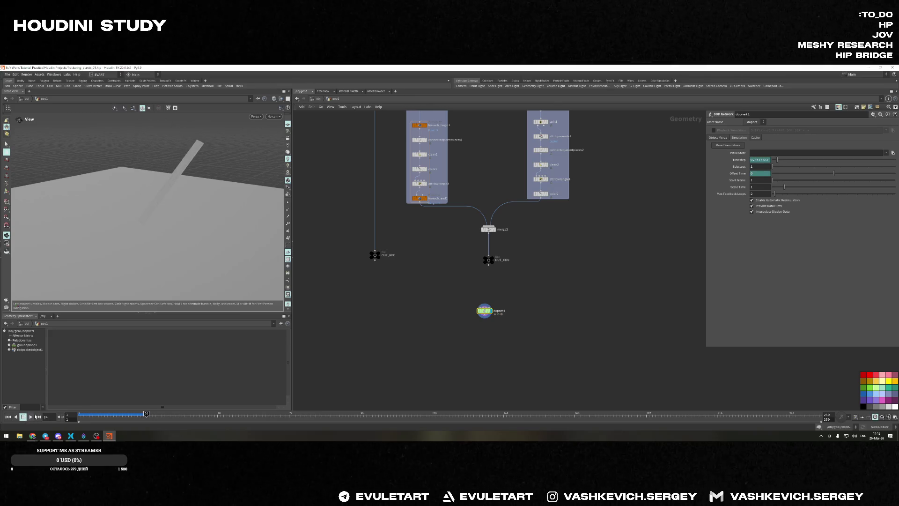
- Enter dopnet1, tumble the view and dive into sopsolver1's import nodes
double_click(484, 311)
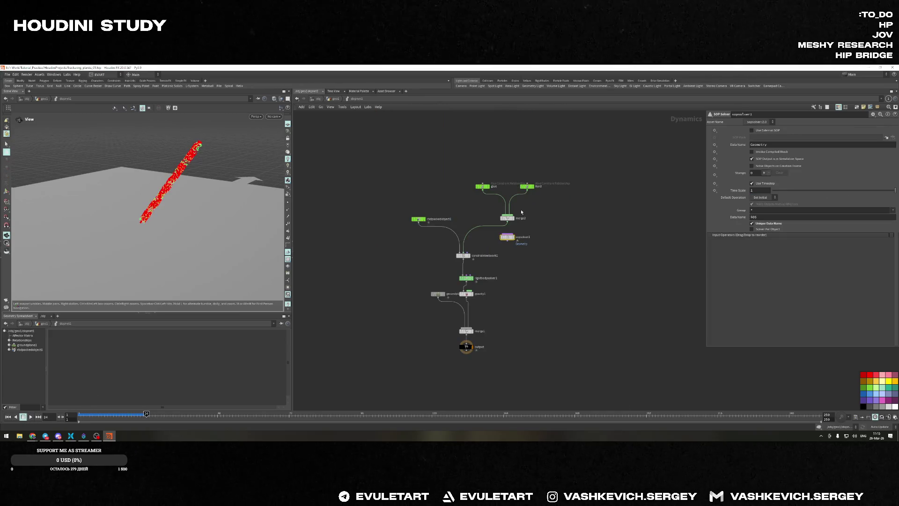
drag(175, 168, 211, 176)
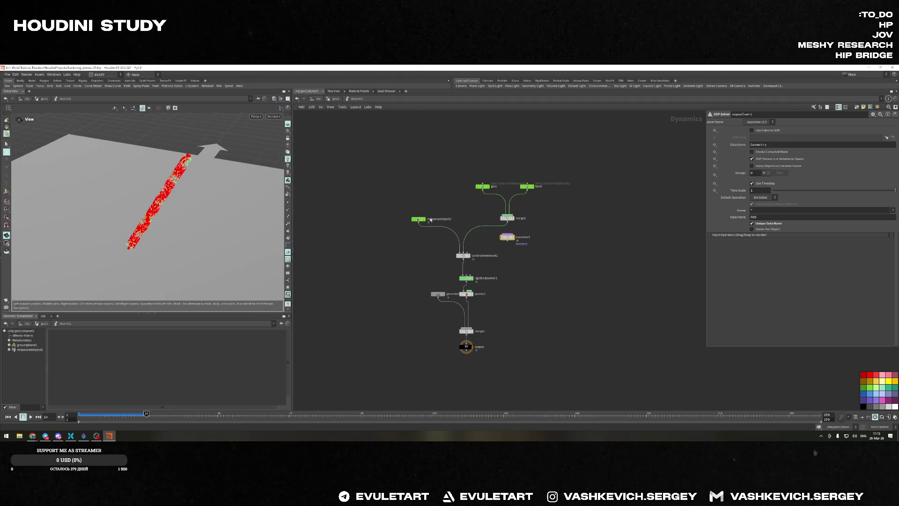
click(503, 237)
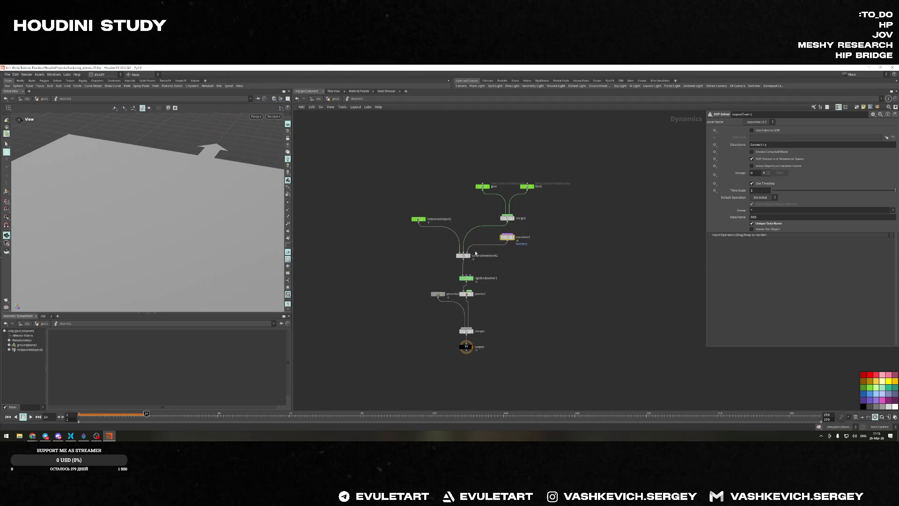
double_click(505, 237)
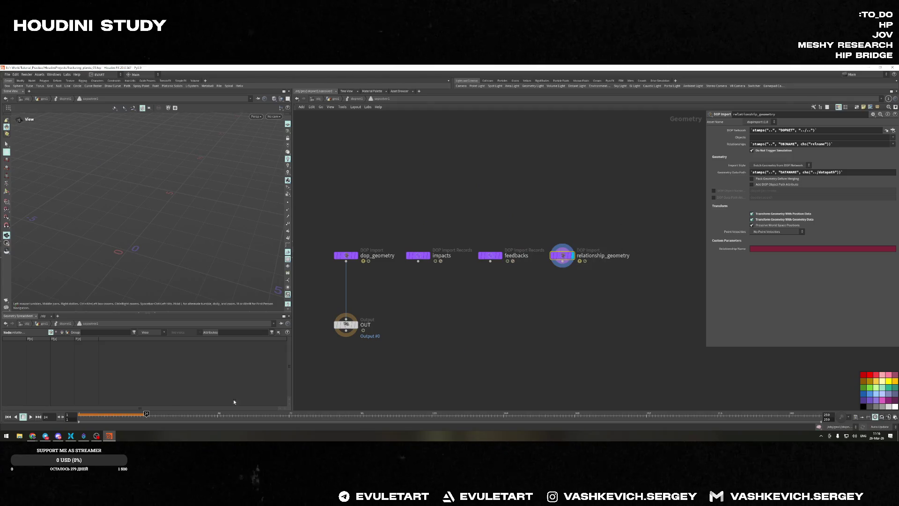
- Copy constraintnetwork1's path from the DOP network and go back inside sopsolver1
click(57, 332)
key(u)
scroll(471, 267, up, 3)
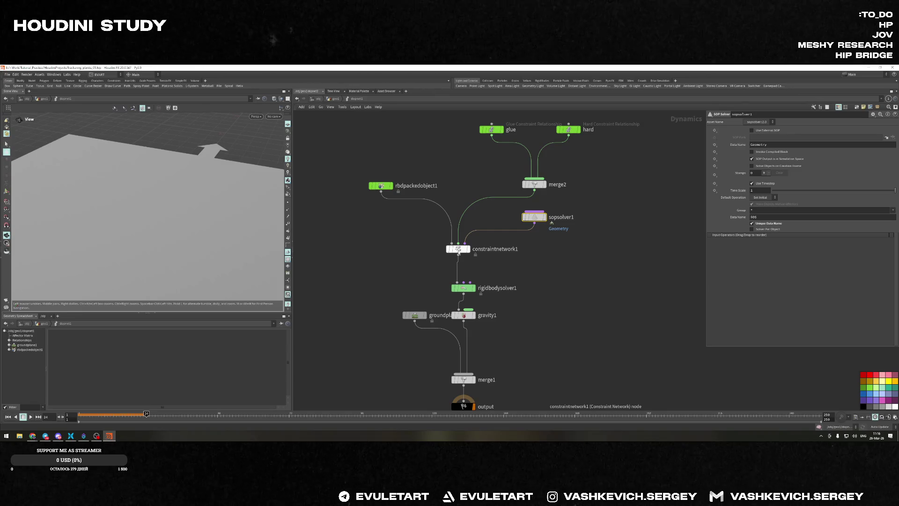
click(458, 249)
click(534, 216)
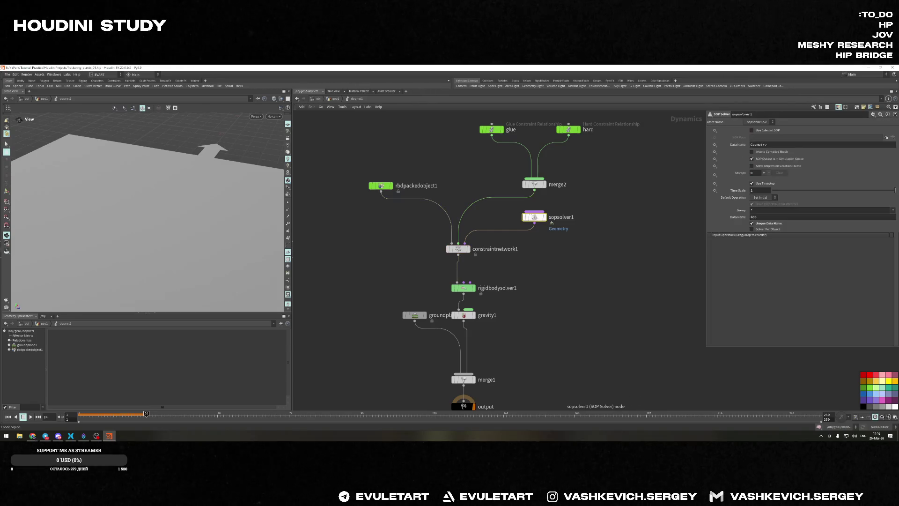
key(i)
- Paste /obj/geo1/dopnet1/constraintnetwork1 into relationship_geometry's Relationship Name
click(764, 248)
text(/obj/geo1/dopnet1/constraintnetwork1)
key(Return)
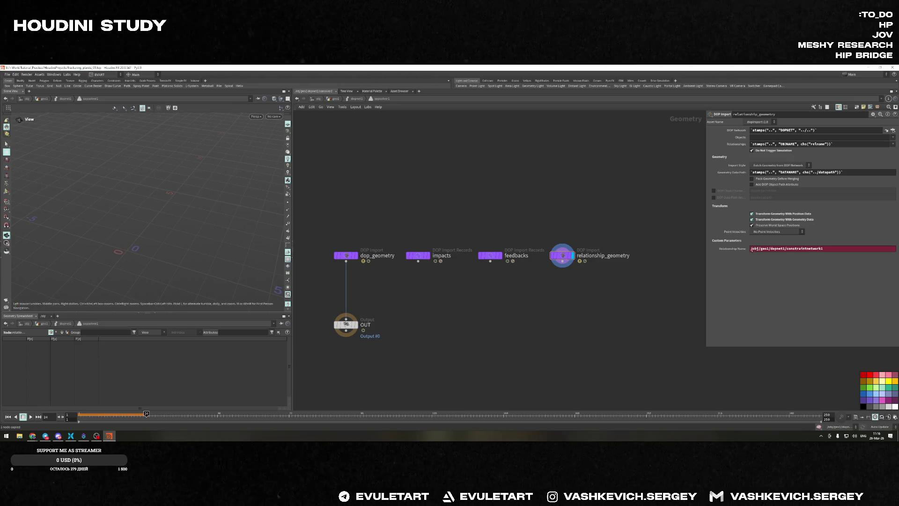
drag(788, 248, 705, 258)
key(Return)
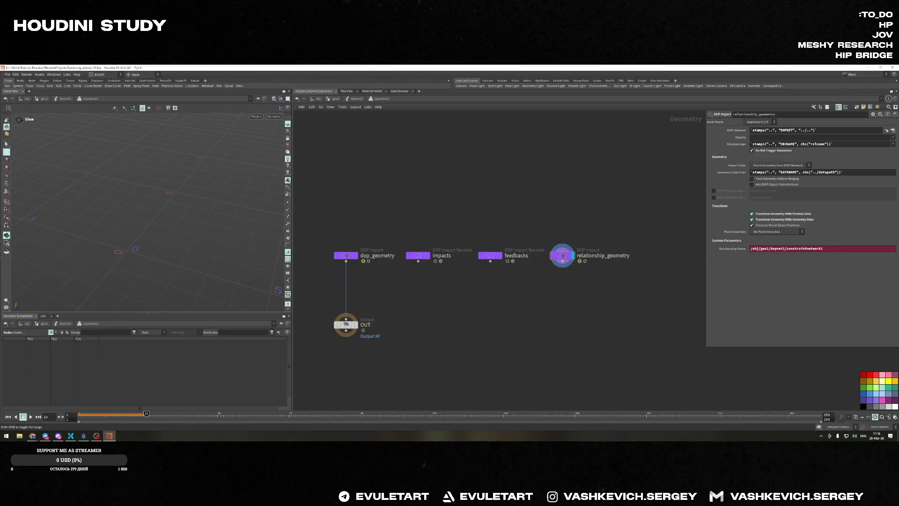
- Browse the operator chooser, then clear and restore the Relationship Name path
click(894, 130)
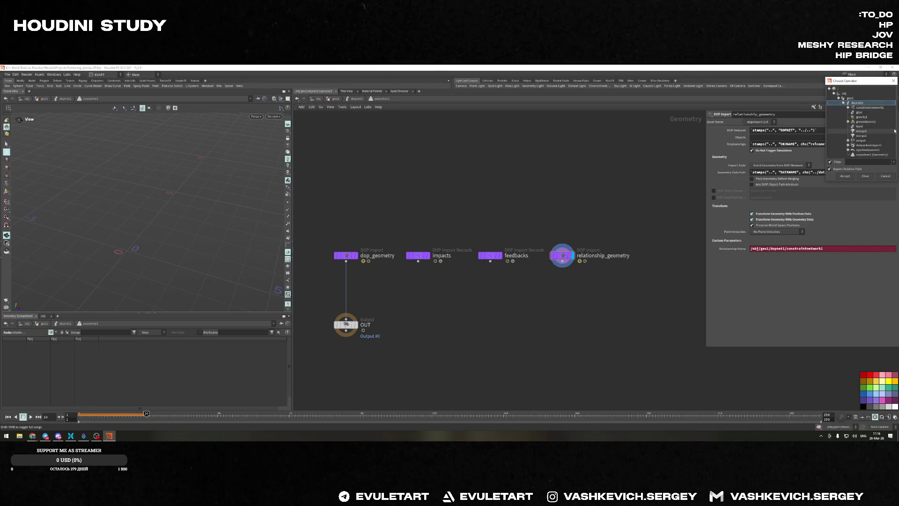
click(852, 108)
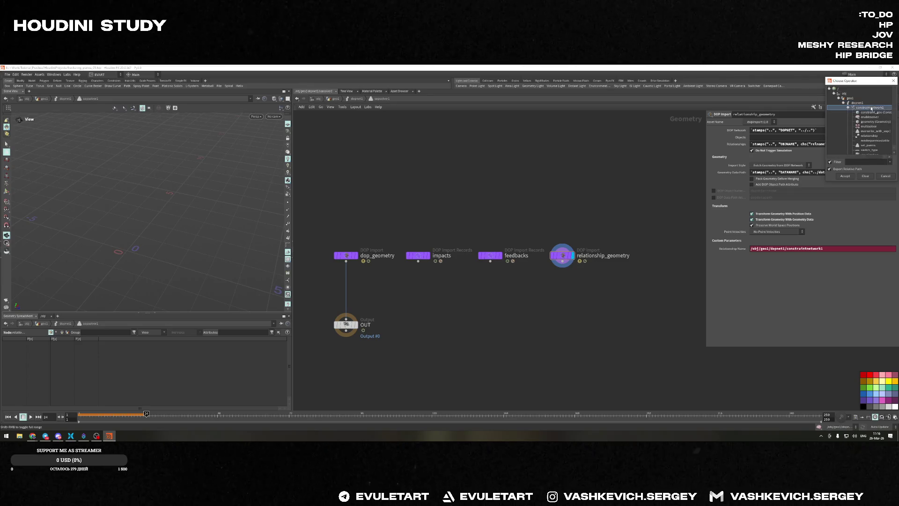
triple_click(847, 252)
key(BackSpace)
key(Return)
key(ctrl+z)
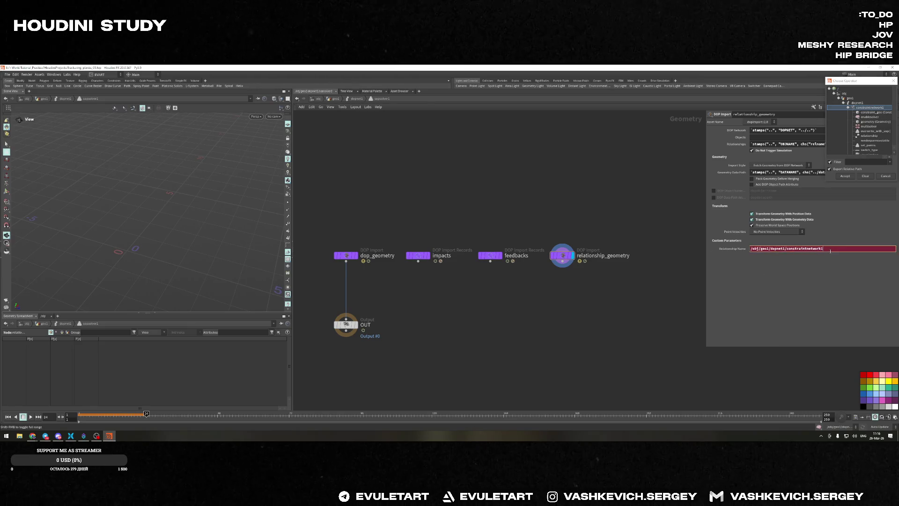
- Strip the /obj/geo1/dopnet1 prefix and make the name ../../constraintnetwork1
drag(785, 249, 630, 270)
key(ctrl+x)
key(ctrl+v)
drag(776, 249, 720, 257)
key(BackSpace)
text(..)
click(753, 249)
text(../)
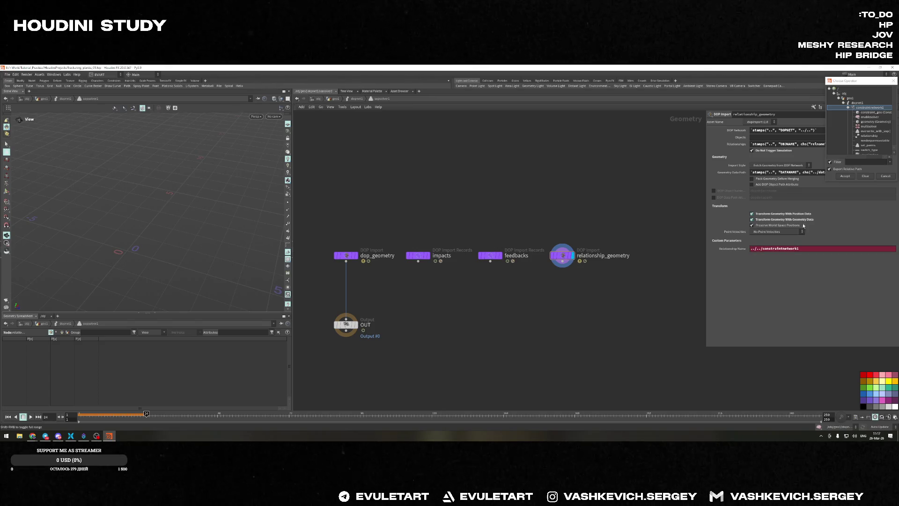
key(Return)
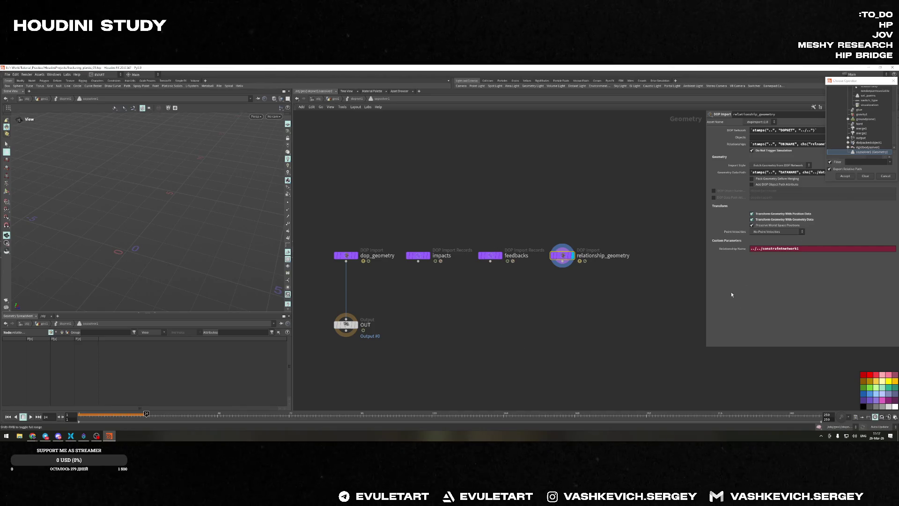
- Check the browser briefly, then open the relname parameter's animation channel
click(639, 226)
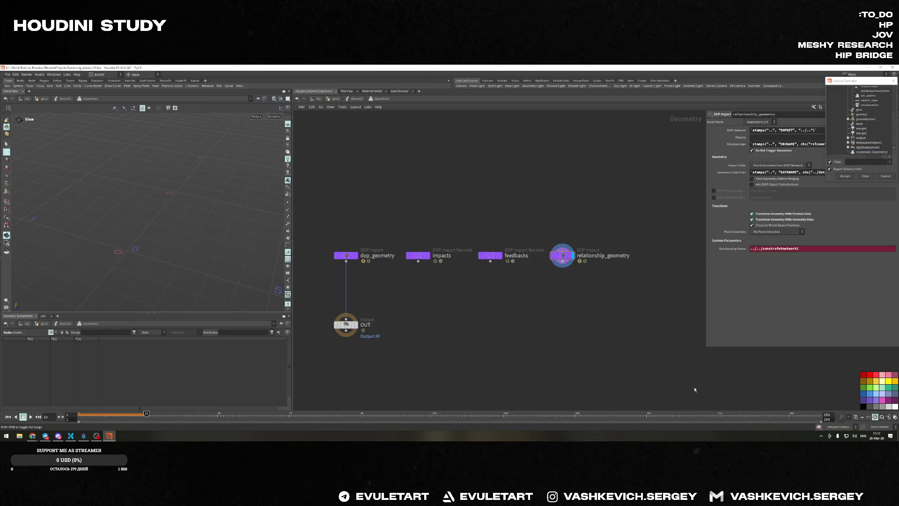
key(alt+Tab)
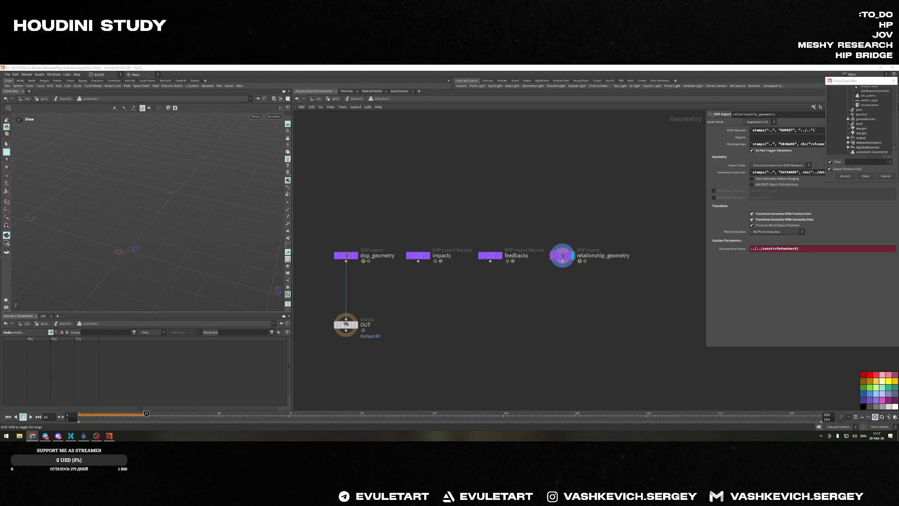
click(397, 211)
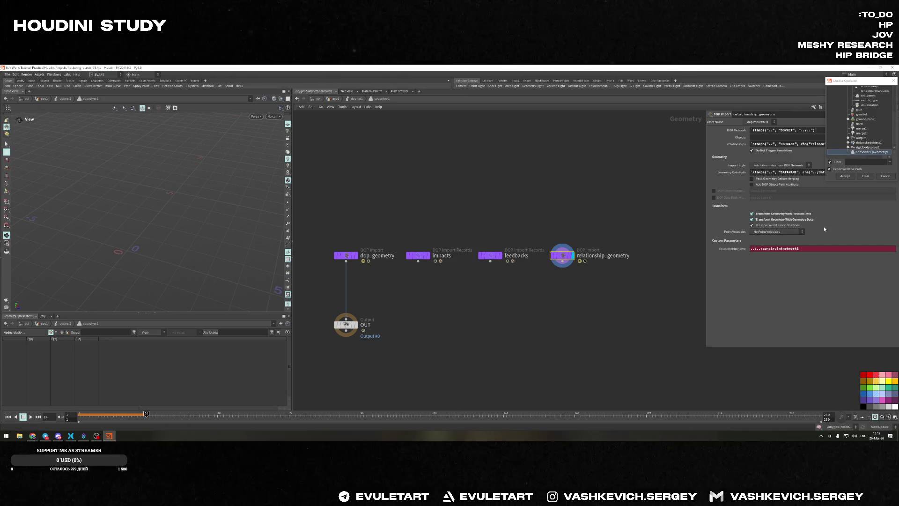
shift+click(734, 252)
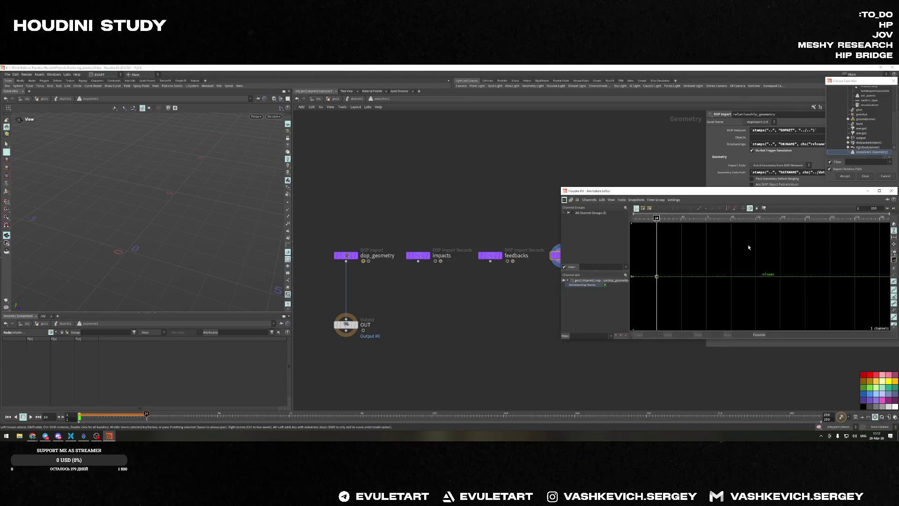
- Try ../../constraintnetwork1 as relationship_geometry's Relationship Name, then undo back to an empty value
click(891, 191)
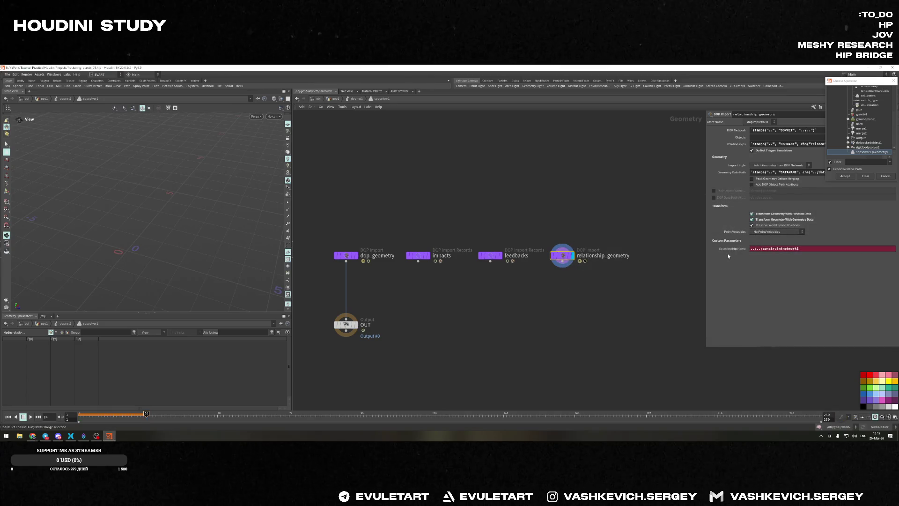
shift+click(736, 248)
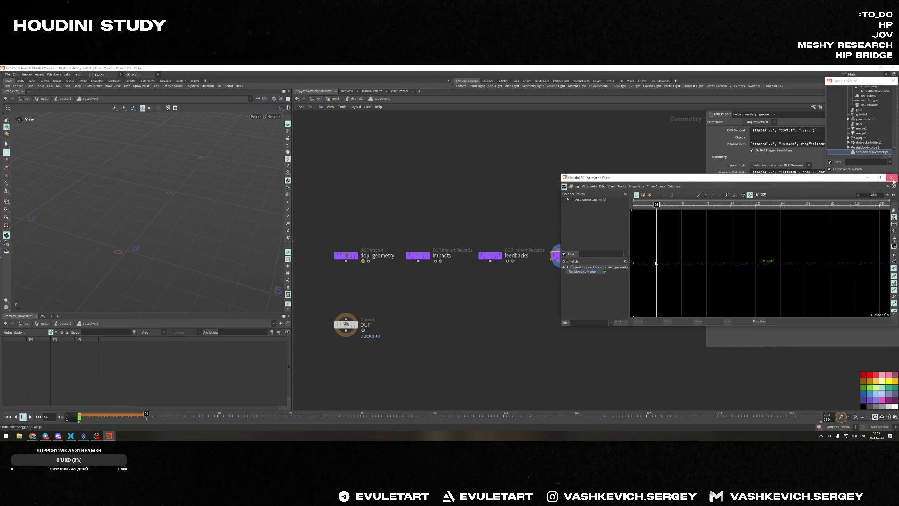
click(891, 179)
click(733, 252)
ctrl+middle_click(736, 251)
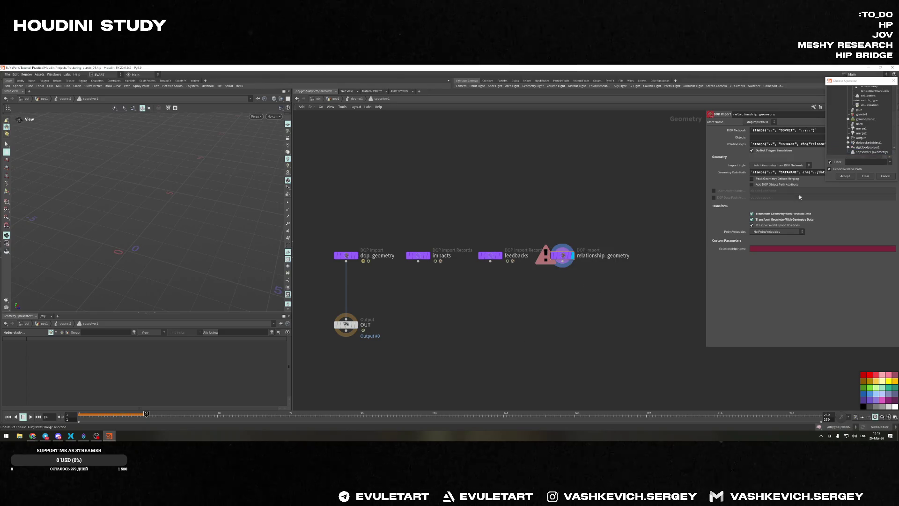
scroll(863, 120, up, 2)
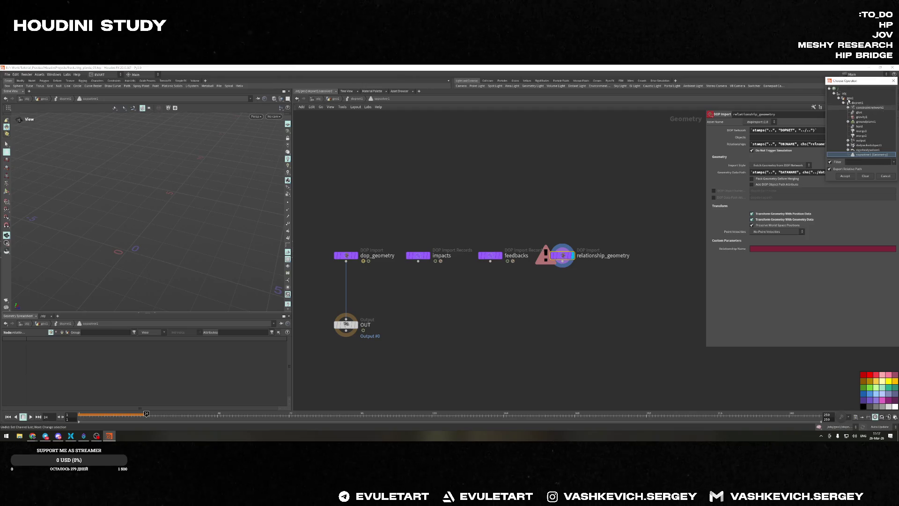
click(871, 107)
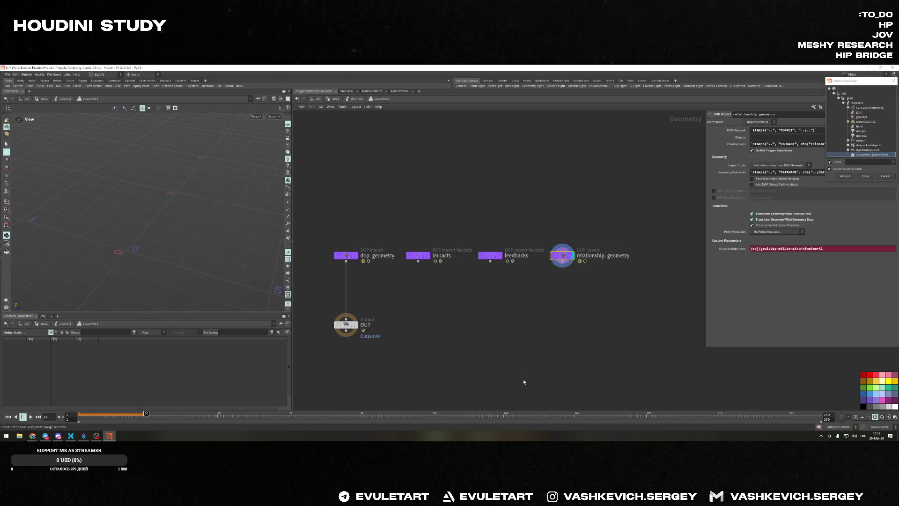
key(ctrl+z)
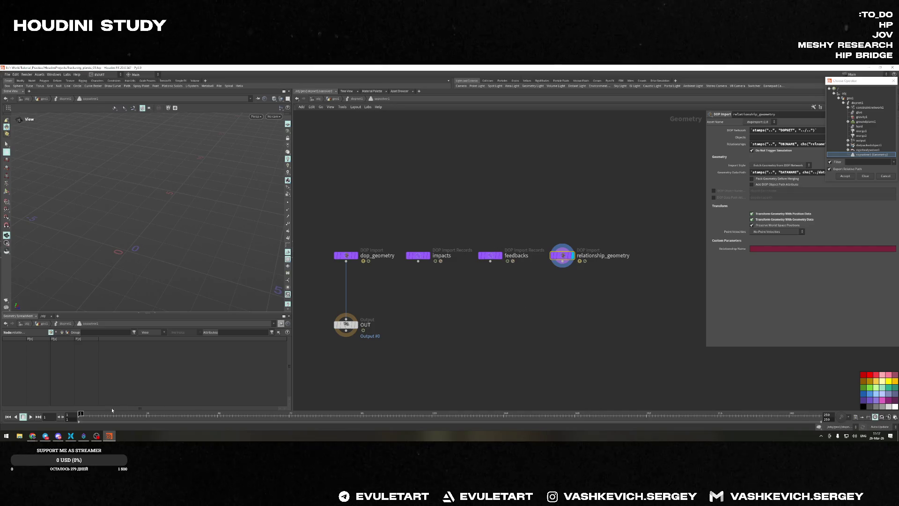
- Scrub the simulation to frame 5 and capture a screenshot of the parameter pane region
mouse_move(99, 414)
mouse_down()
mouse_move(167, 414)
mouse_move(67, 415)
mouse_up()
key(Print)
drag(647, 208, 863, 323)
key(alt+Tab)
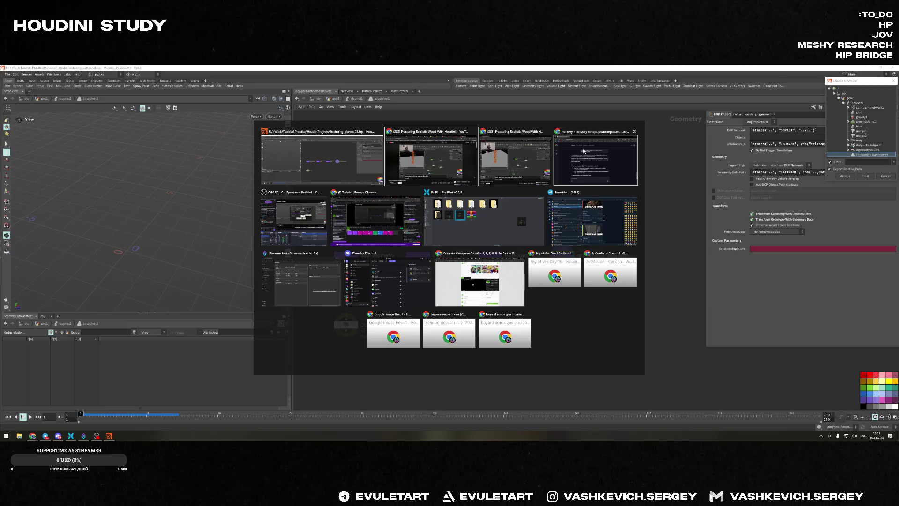
- Ask Google AI Mode why the Relationship Name field is red, attaching the pasted screenshot
click(597, 175)
click(145, 301)
text(почему о)
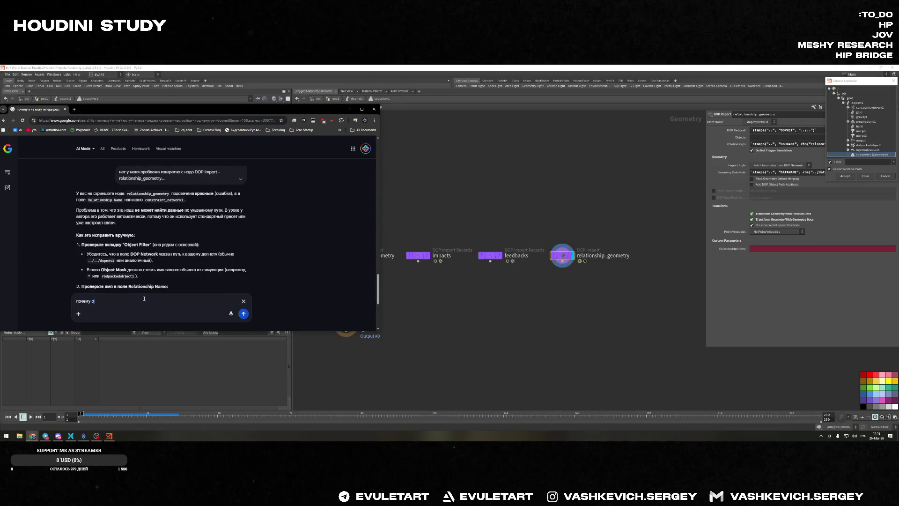
text(ровсв)
key(BackSpace)
key(BackSpace)
text(асная)
key(Return)
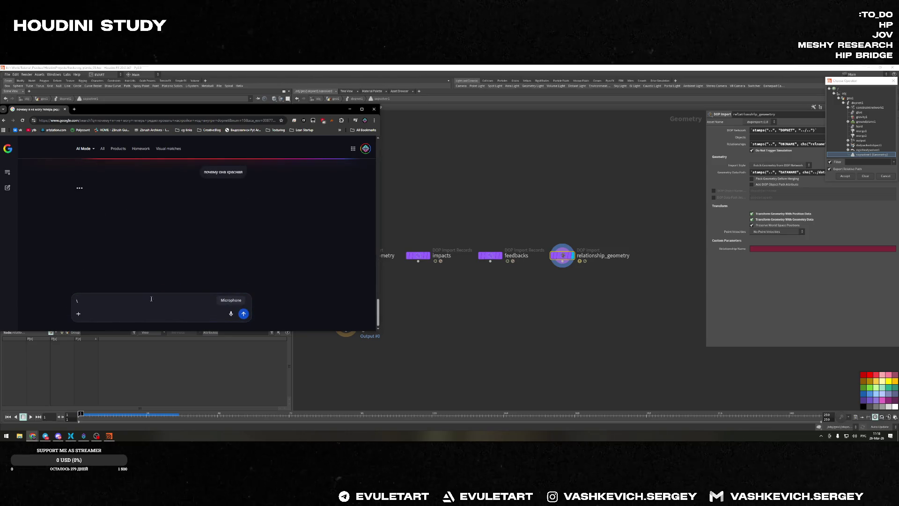
key(ctrl+v)
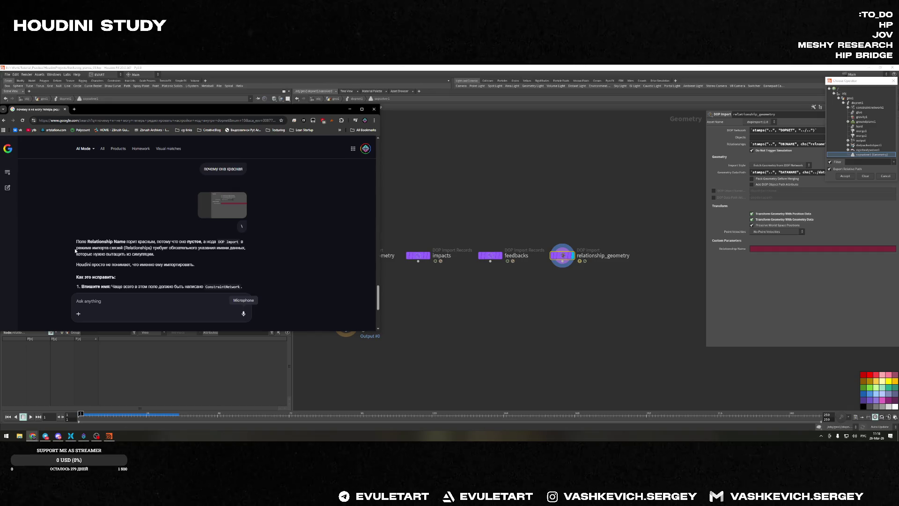
scroll(70, 264, down, 2)
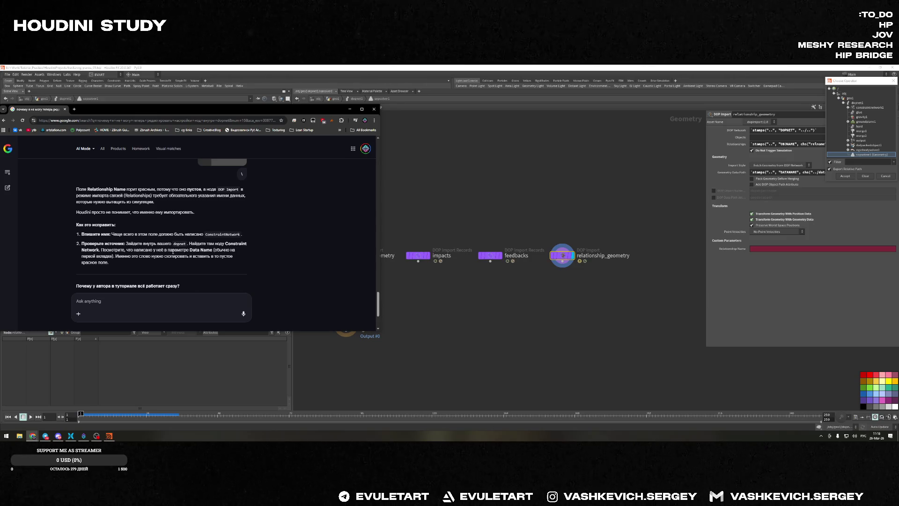
- Read the answer about the constraint network's name, then return to Houdini
drag(189, 250, 212, 250)
double_click(104, 257)
click(477, 279)
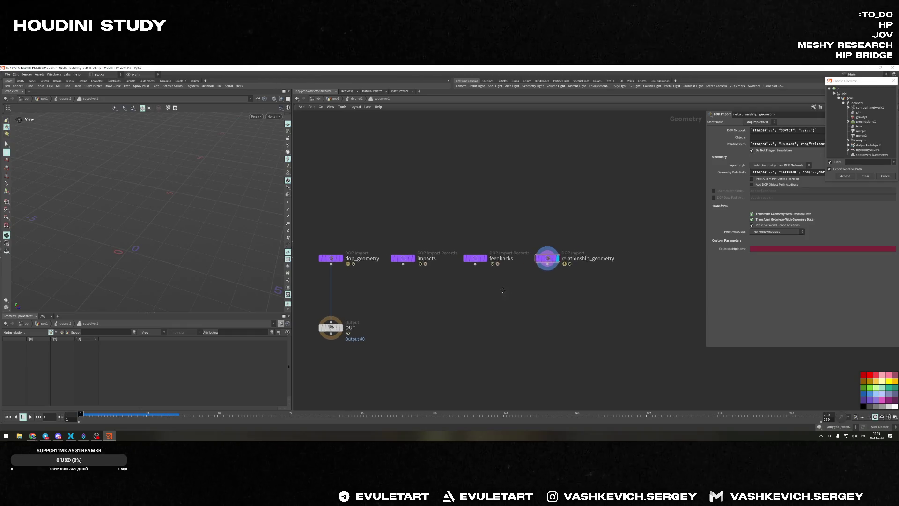
- Review constraintnetwork1's Guide, Relationship and Data tabs, keep Geometry Source on SOP, and save the scene
key(h)
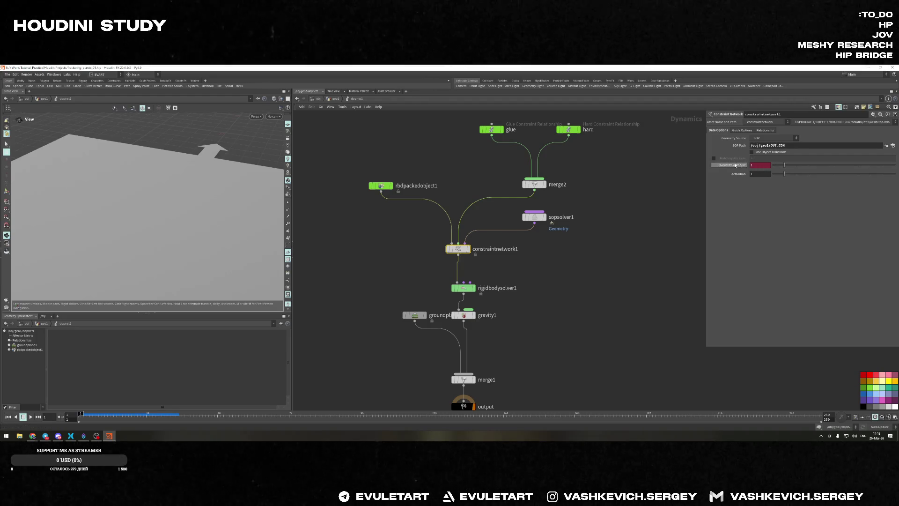
click(744, 131)
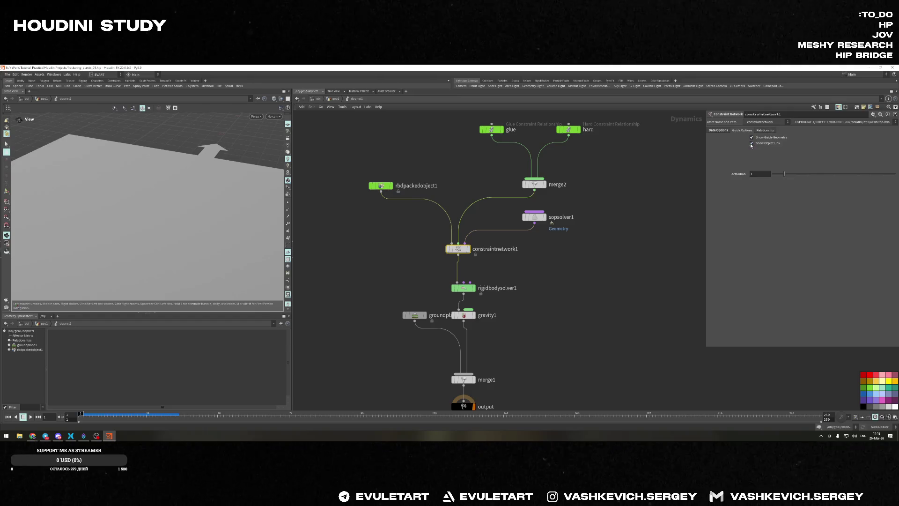
click(765, 131)
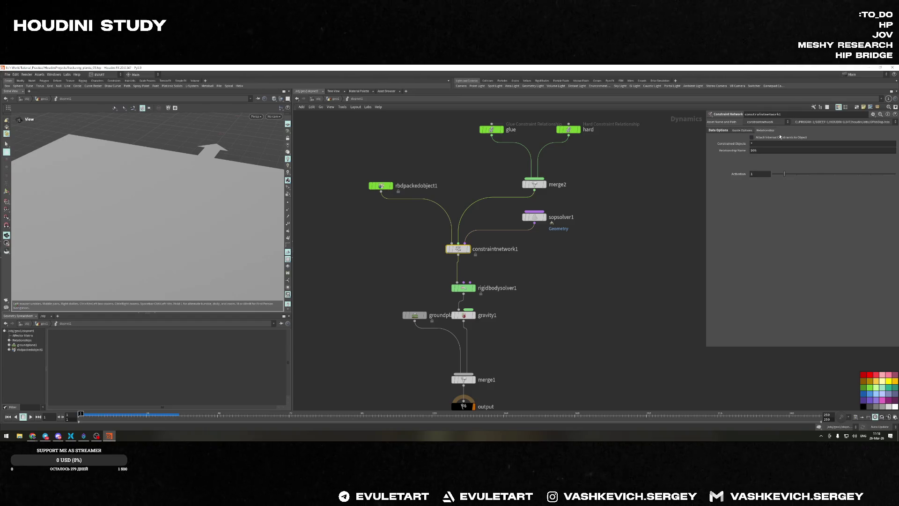
click(716, 131)
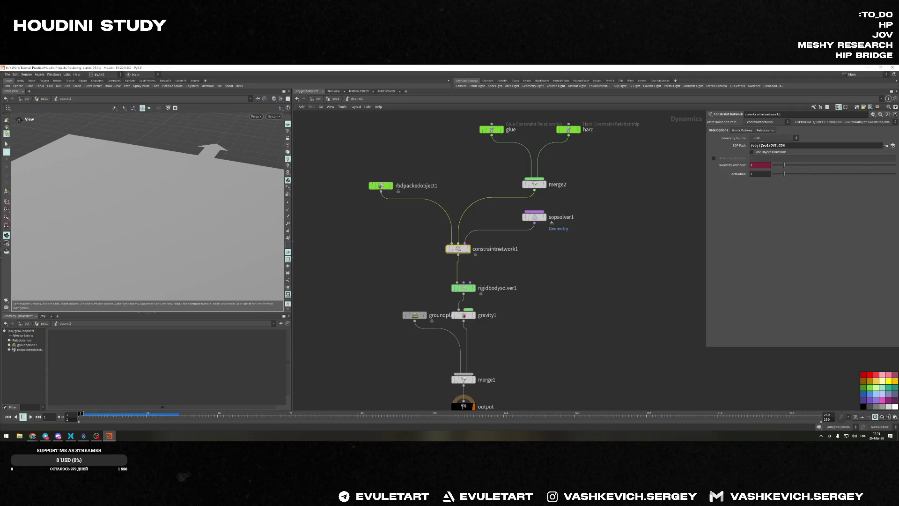
click(776, 138)
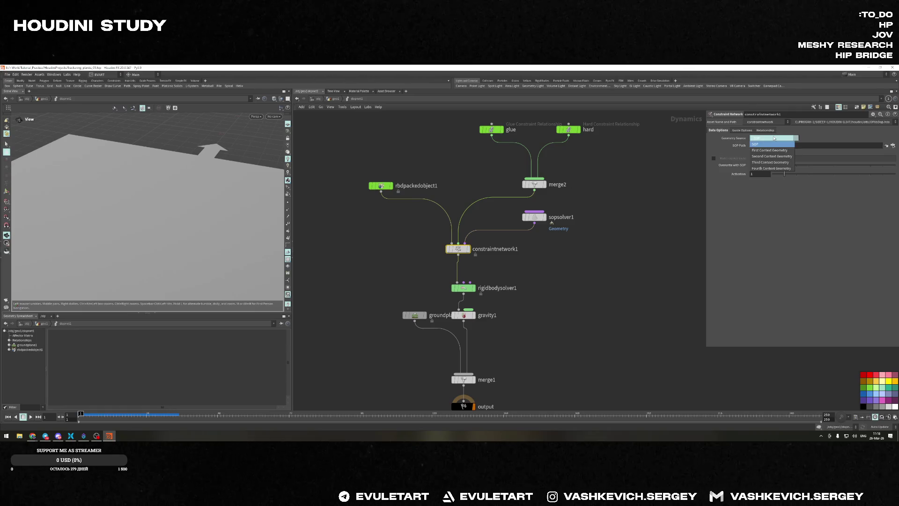
click(774, 139)
click(579, 245)
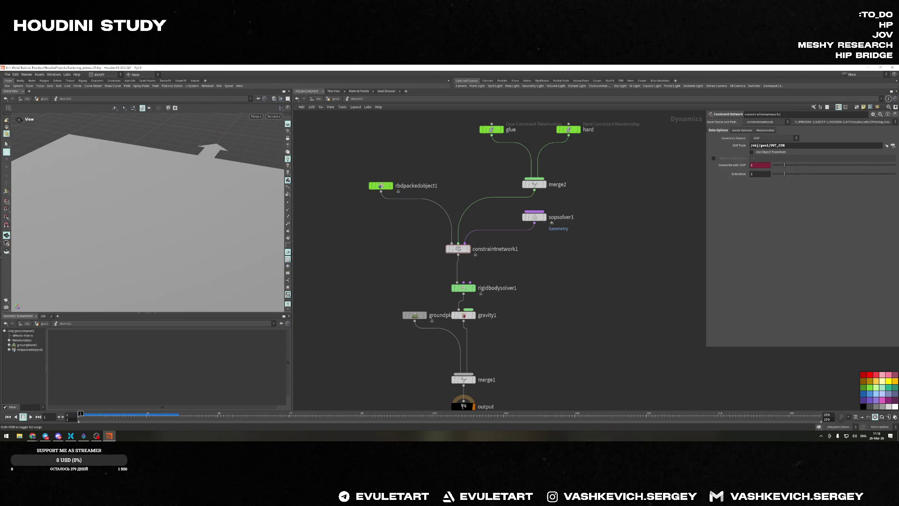
key(ctrl+s)
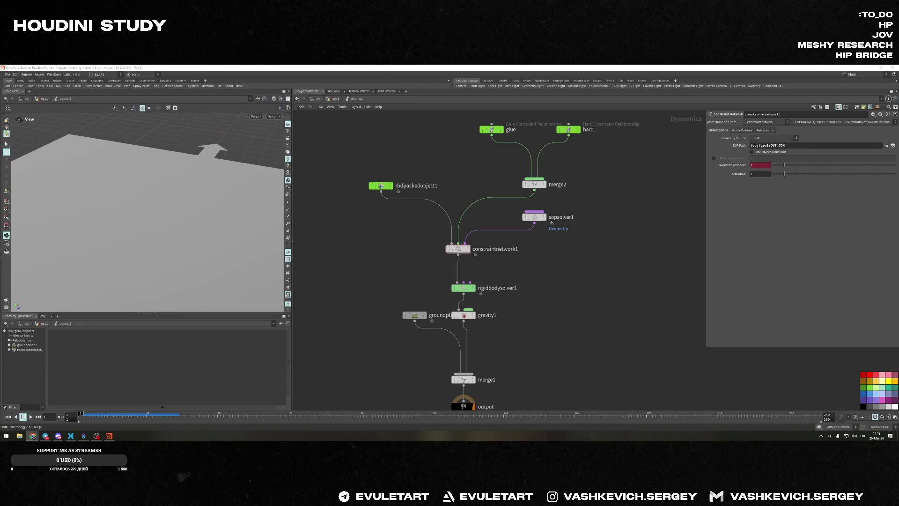
- Recheck the tutorial's relationship_geometry step near 19:46, then go up to the geometry network
key(alt+Tab)
click(310, 220)
click(490, 257)
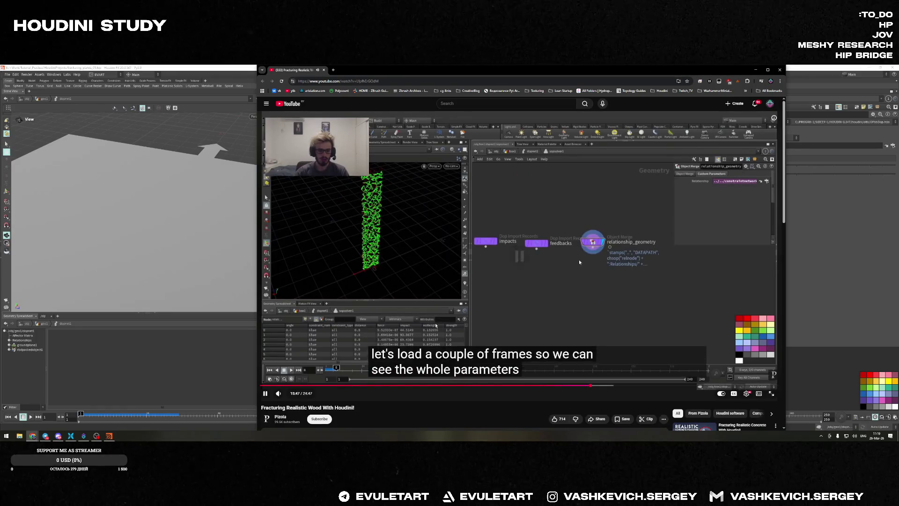
click(579, 259)
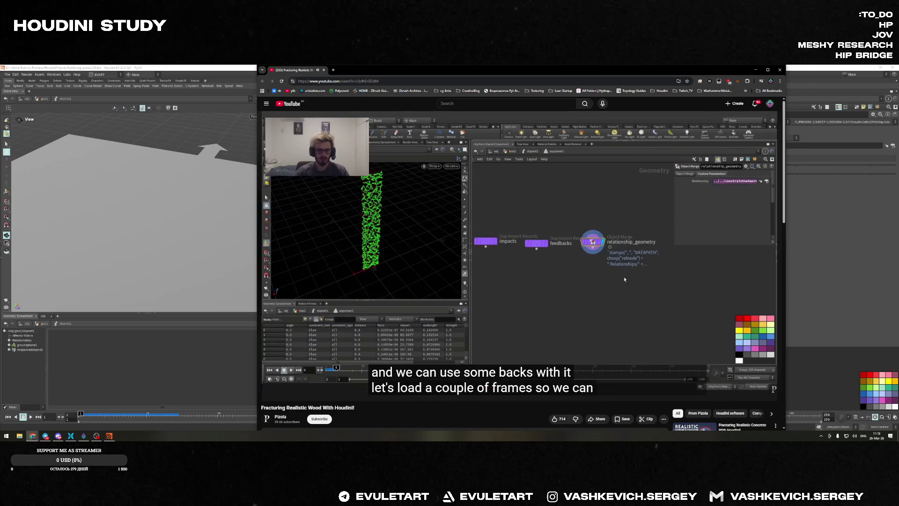
click(581, 388)
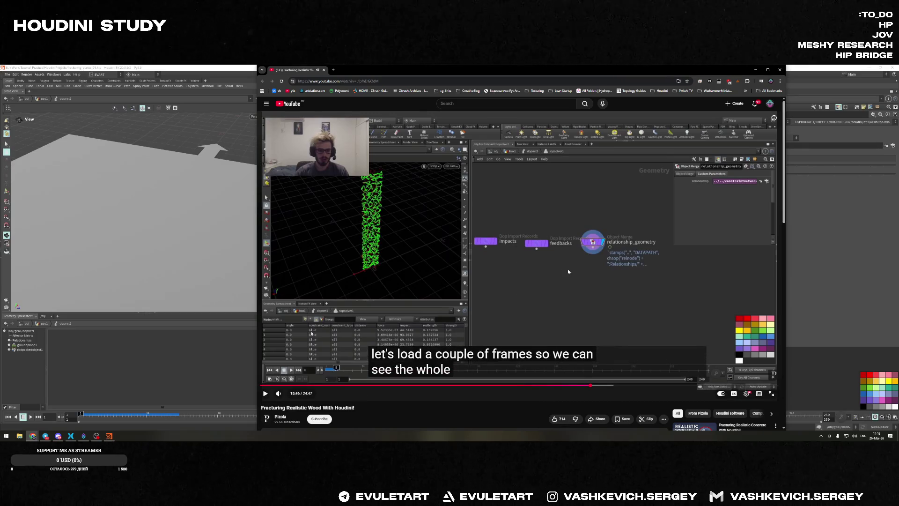
key(alt+Tab)
key(u)
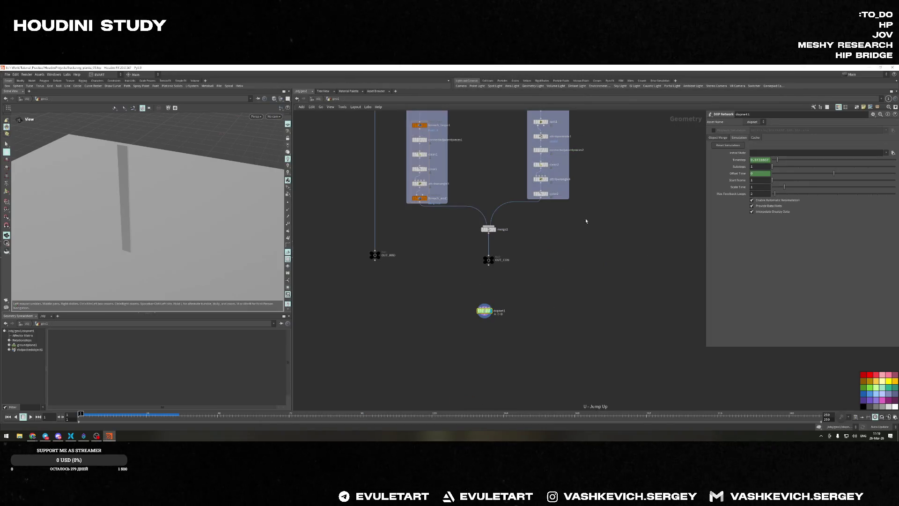
scroll(584, 281, up, 2)
- Enter dopnet1 and select sopsolver1 to show its parameters
middle_drag(531, 320, 591, 247)
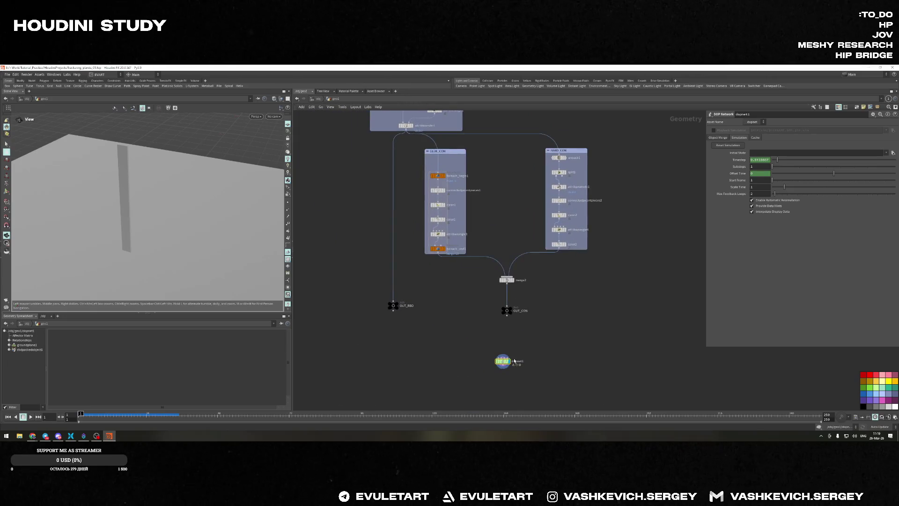
key(Return)
click(522, 256)
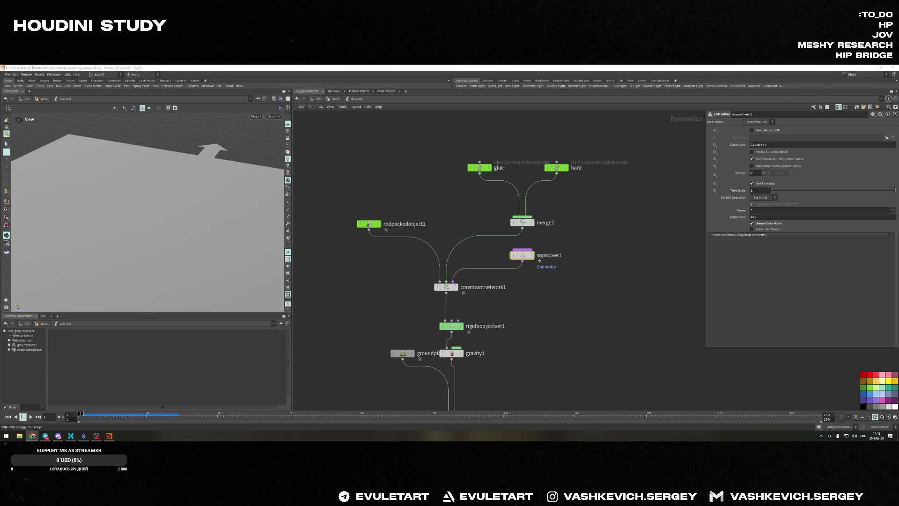
- Watch the tutorial add a primitive wrangle after relationship_geometry, then re-enter dopnet1
key(alt+Tab)
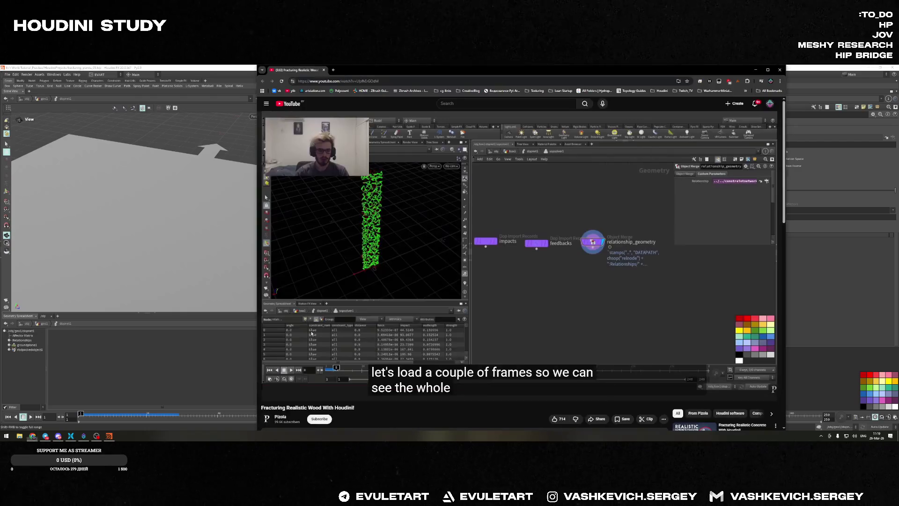
key(space)
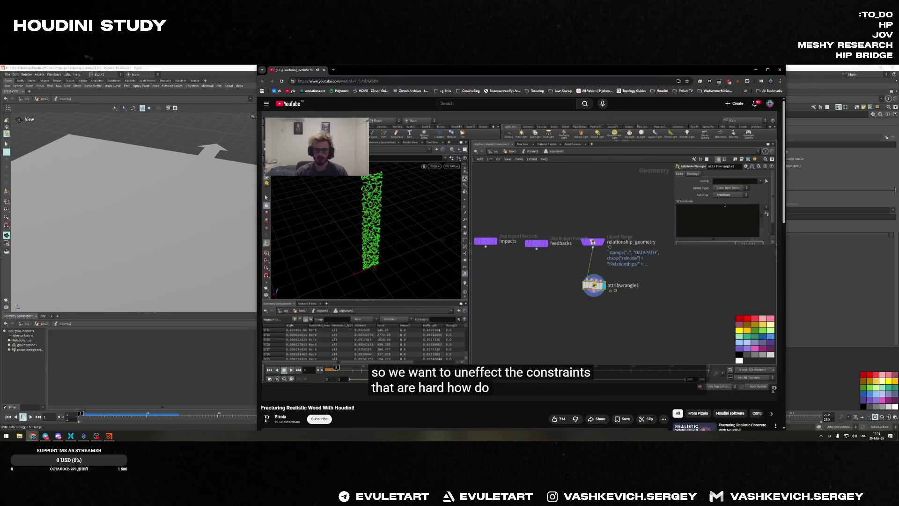
click(567, 313)
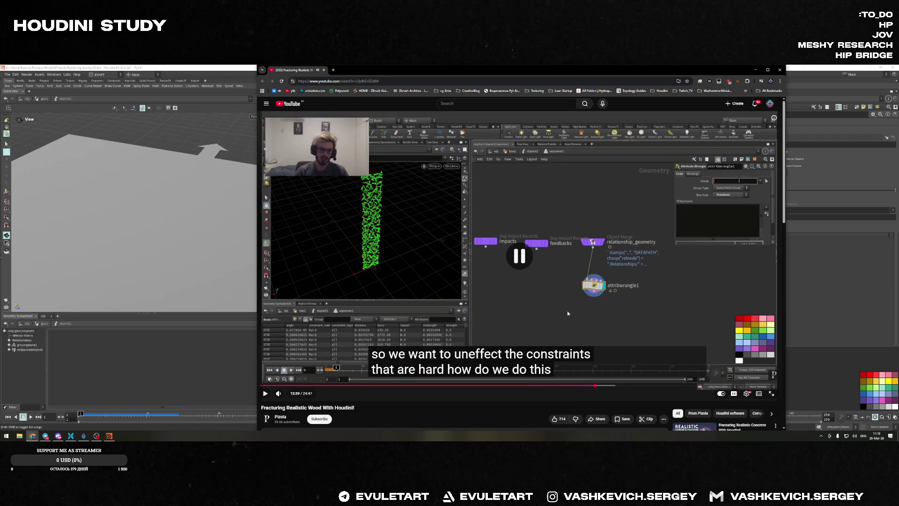
key(alt+Tab)
key(u)
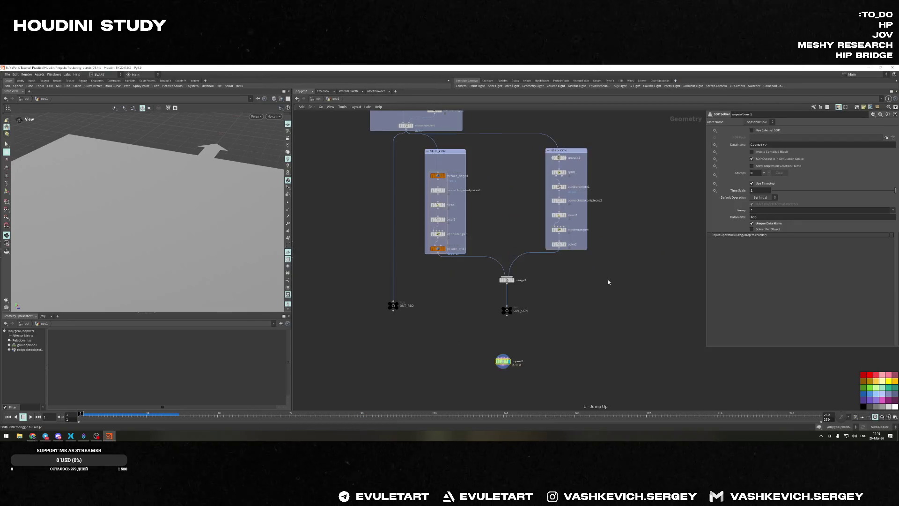
double_click(503, 361)
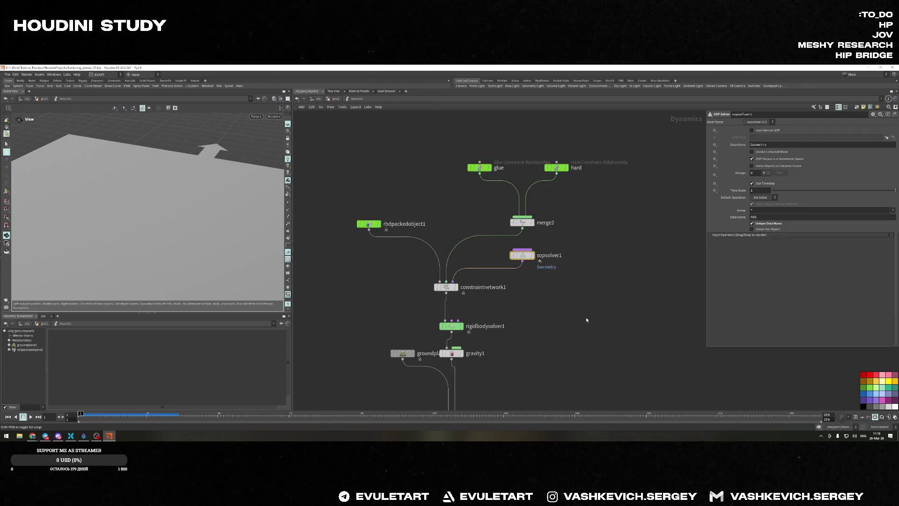
- Inspect the glue node and merge2, nudging merge2's activation value lower
middle_drag(587, 320, 590, 302)
click(489, 146)
middle_drag(510, 190, 559, 235)
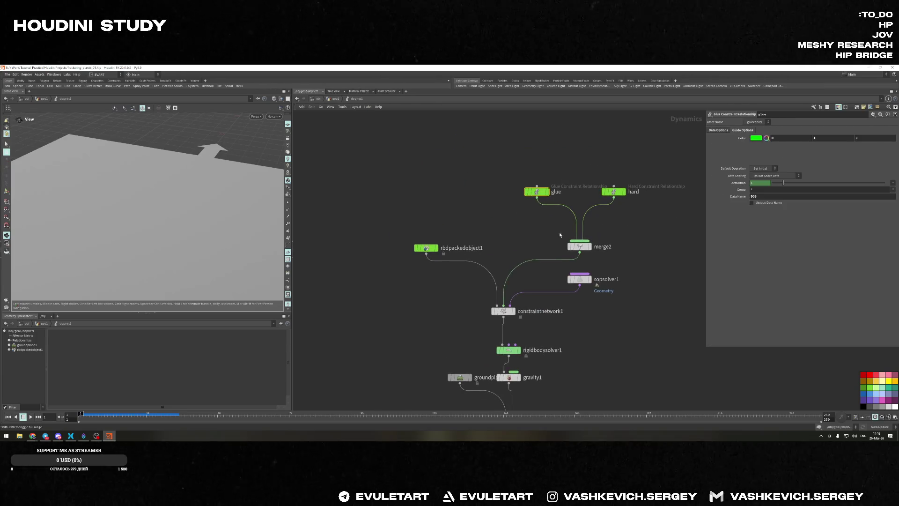
middle_click(578, 244)
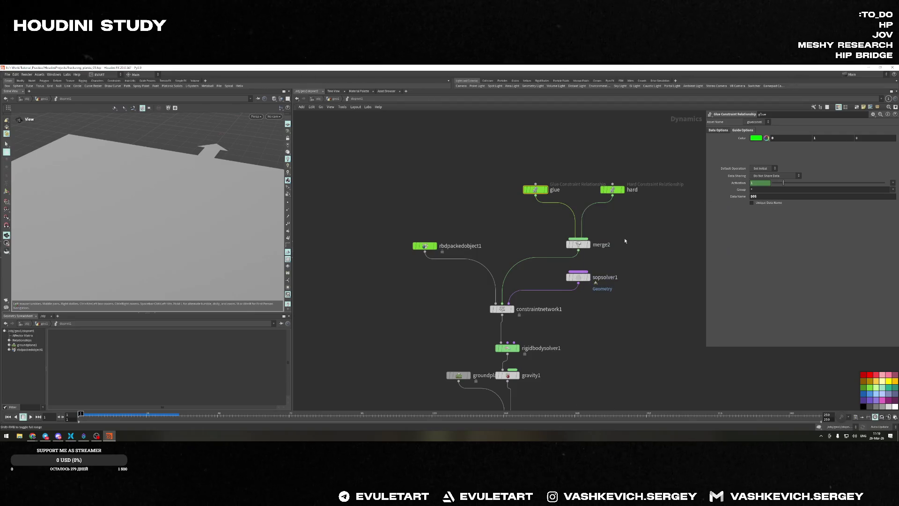
click(579, 244)
drag(784, 131, 773, 132)
- Review constraintnetwork1's parameters, then resume the Fracturing Realistic Wood tutorial
click(502, 309)
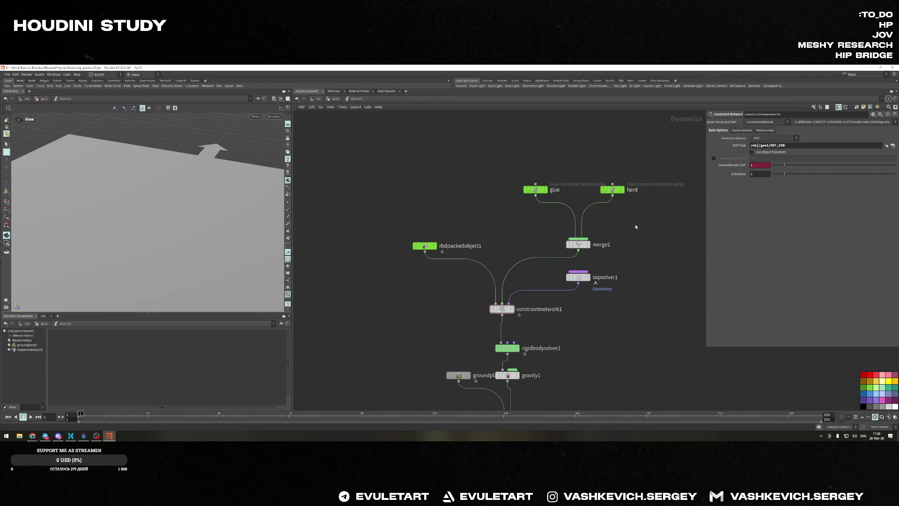
key(alt+Tab)
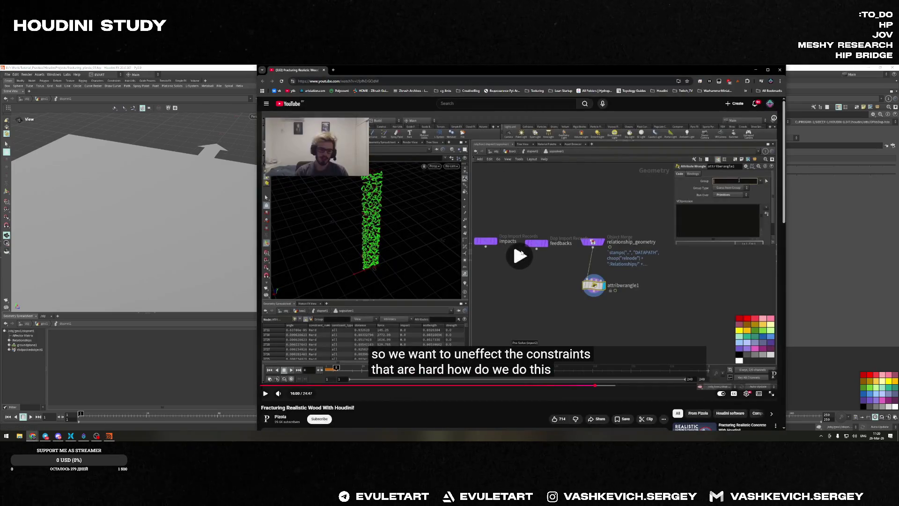
click(521, 254)
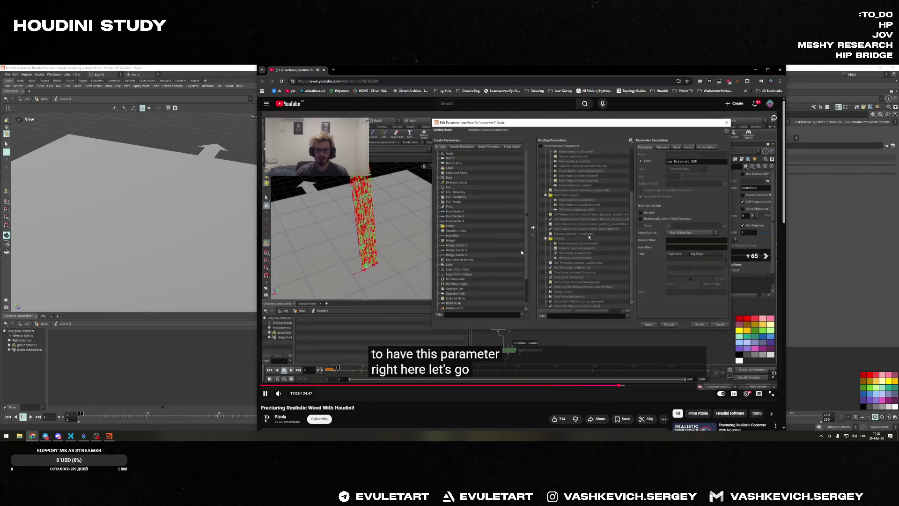
- Rewatch the tutorial's geometry-iteration part up to its glue-constraint test, then return to Houdini
key(Left)
key(Left)
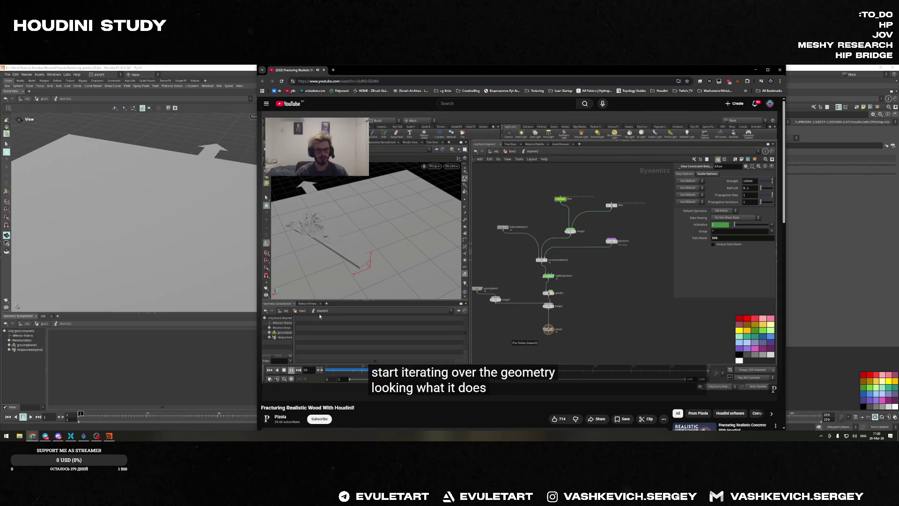
key(space)
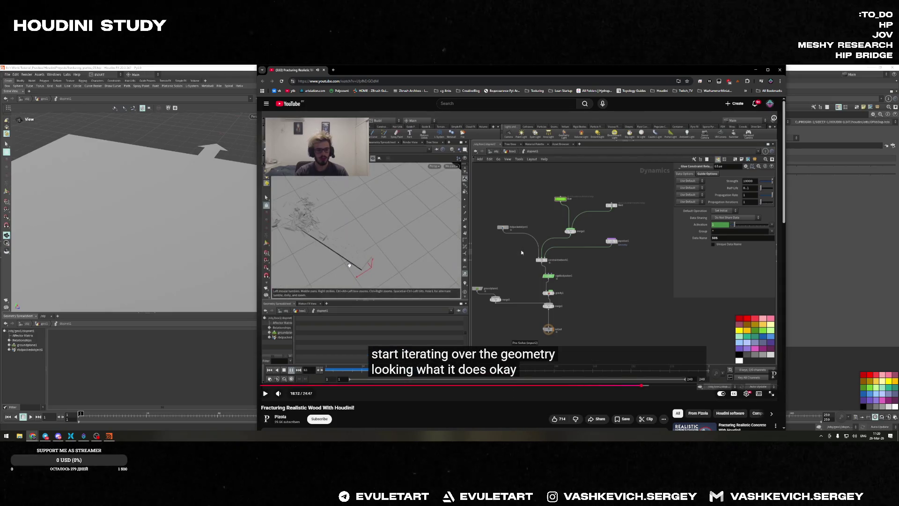
key(space)
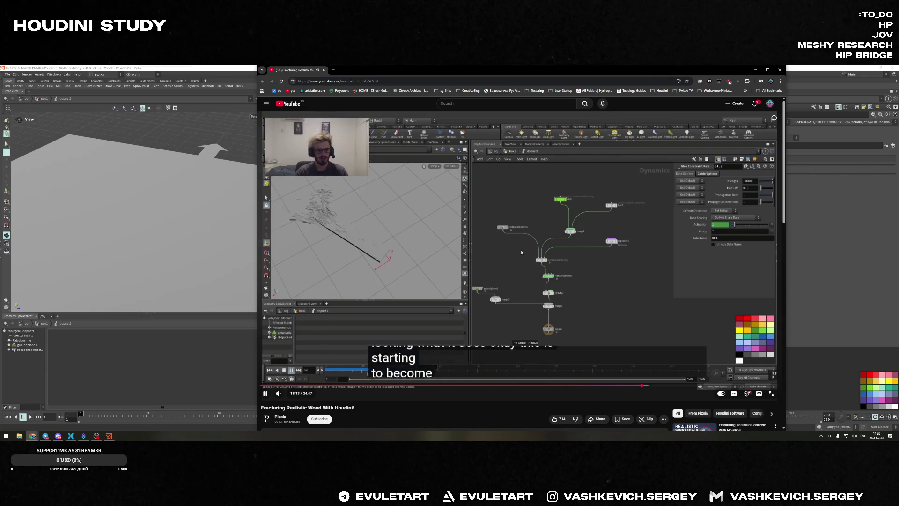
key(space)
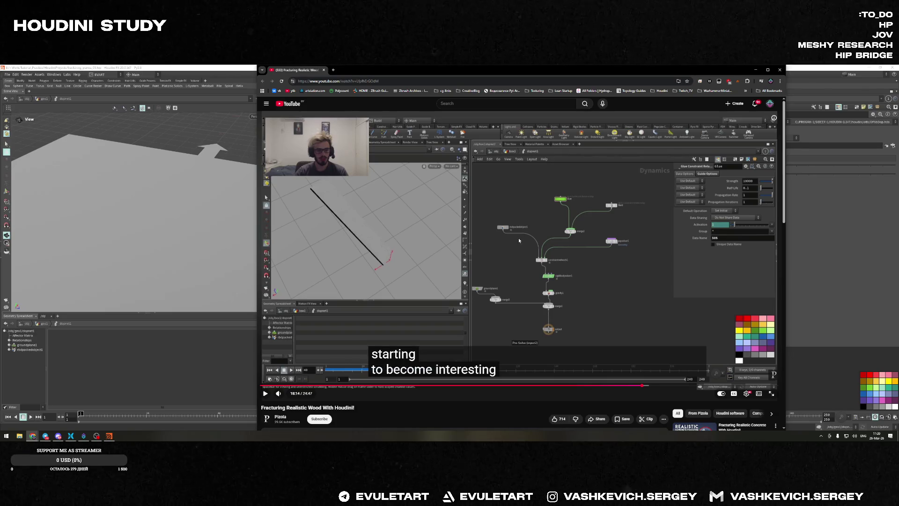
key(space)
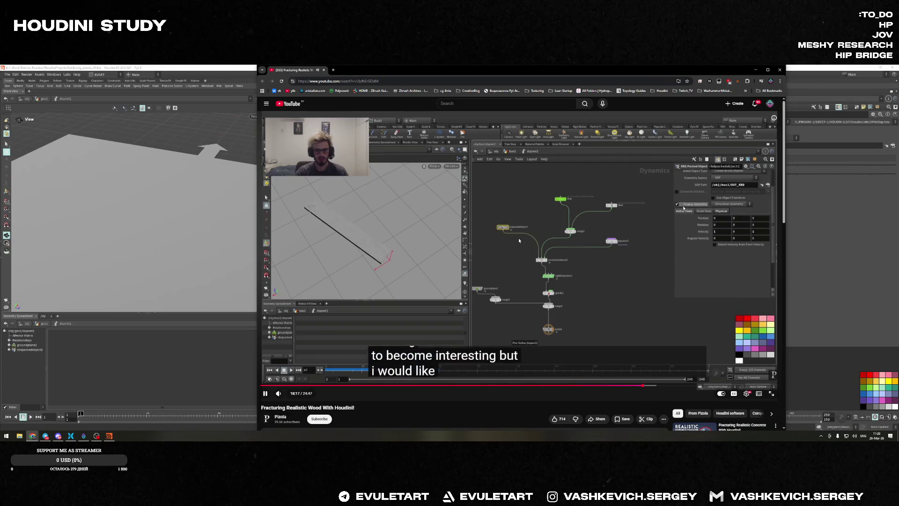
click(522, 229)
key(alt+Tab)
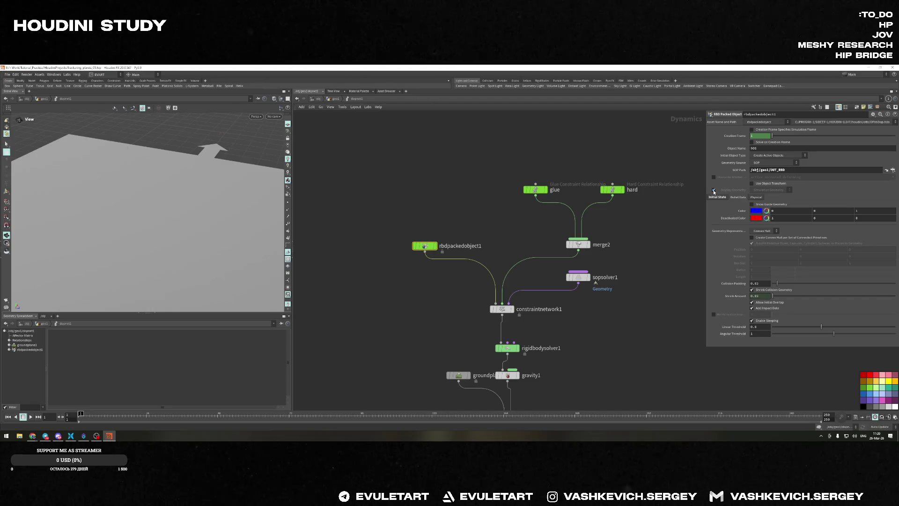
click(578, 277)
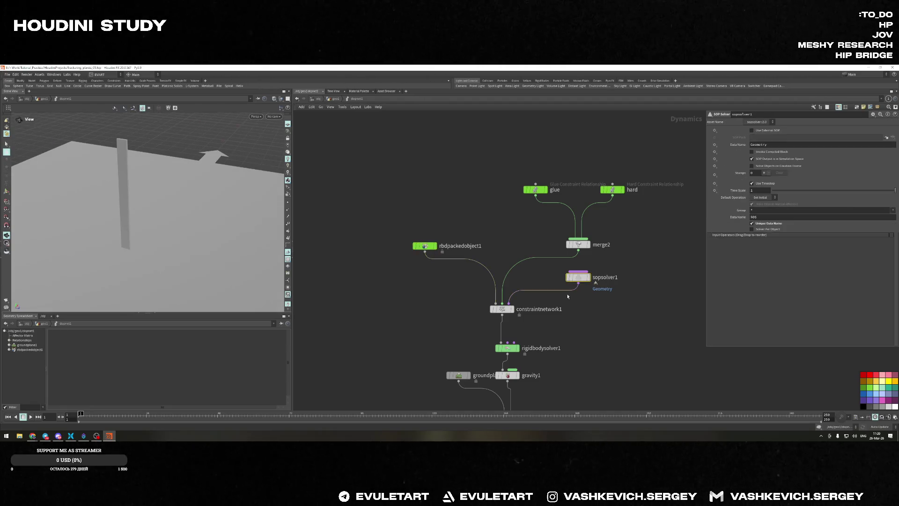
double_click(579, 277)
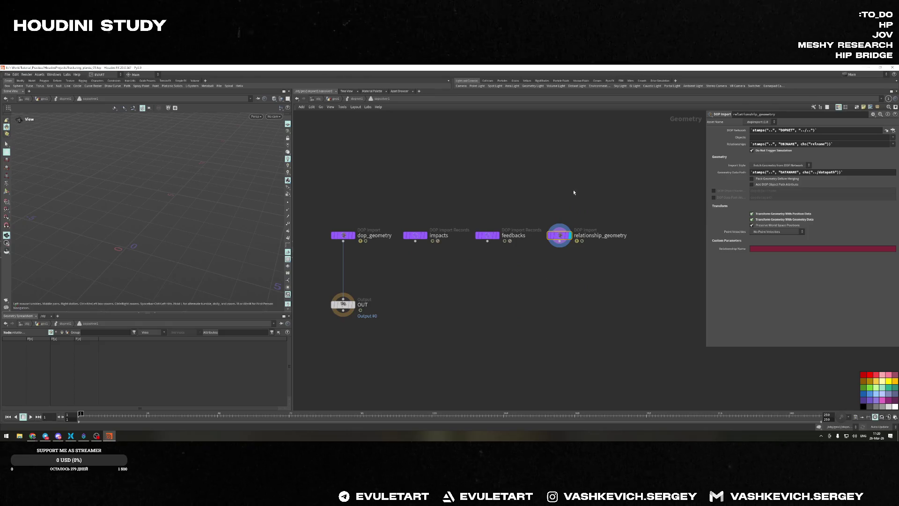
drag(559, 235, 558, 237)
scroll(584, 214, down, 5)
key(alt+Tab)
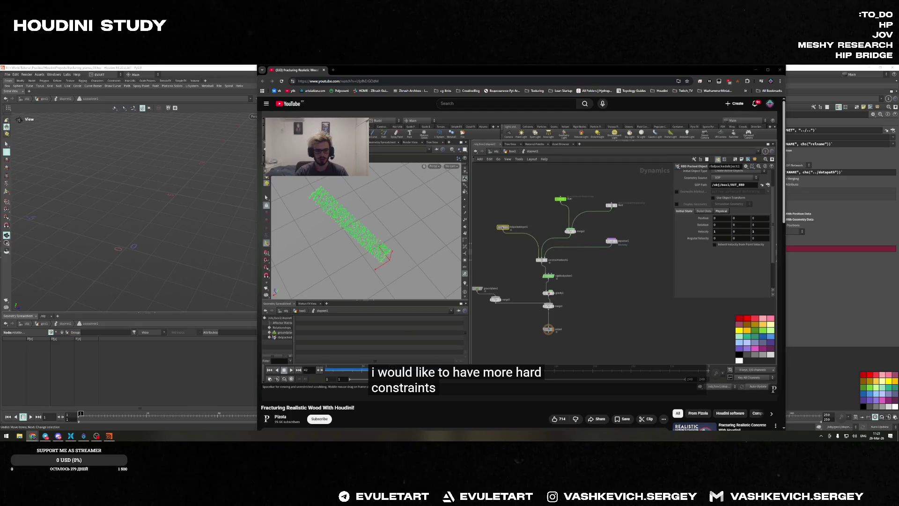
click(636, 268)
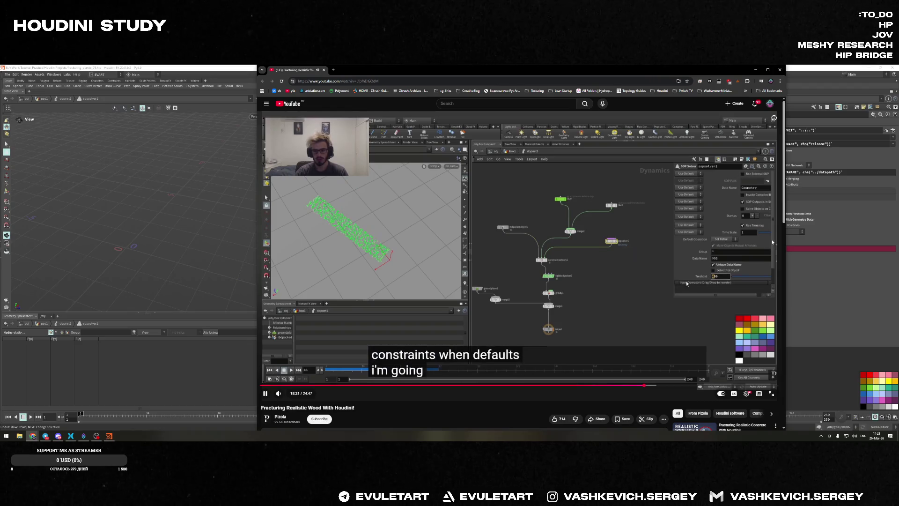
click(616, 297)
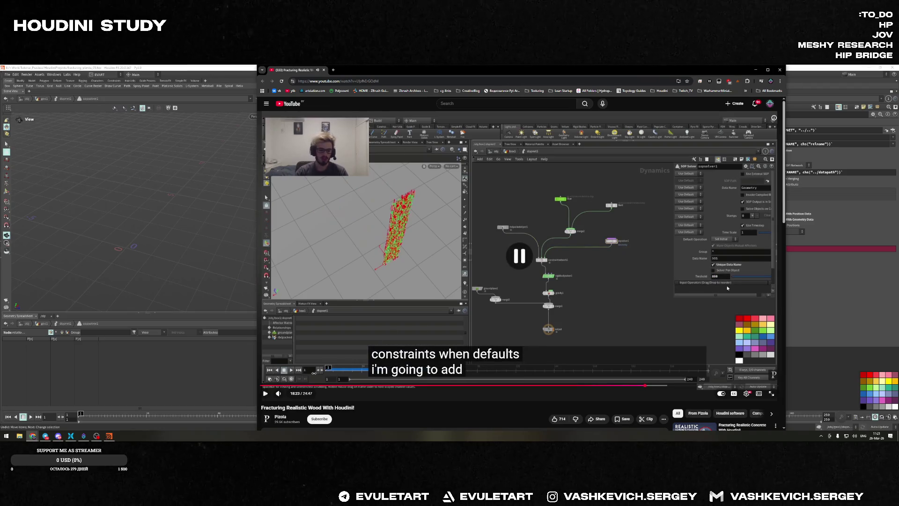
click(218, 189)
key(u)
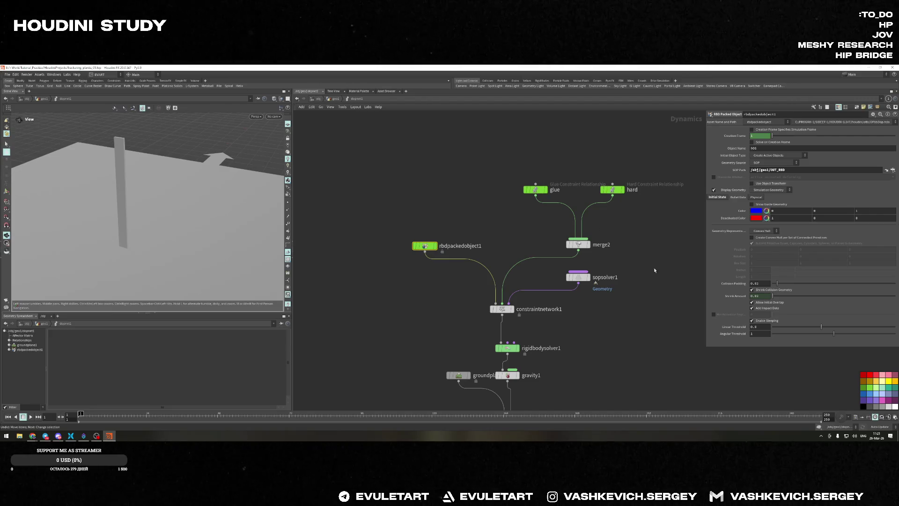
- Move the glue, hard and merge2 nodes up and left in the dynamics network
drag(668, 134, 524, 250)
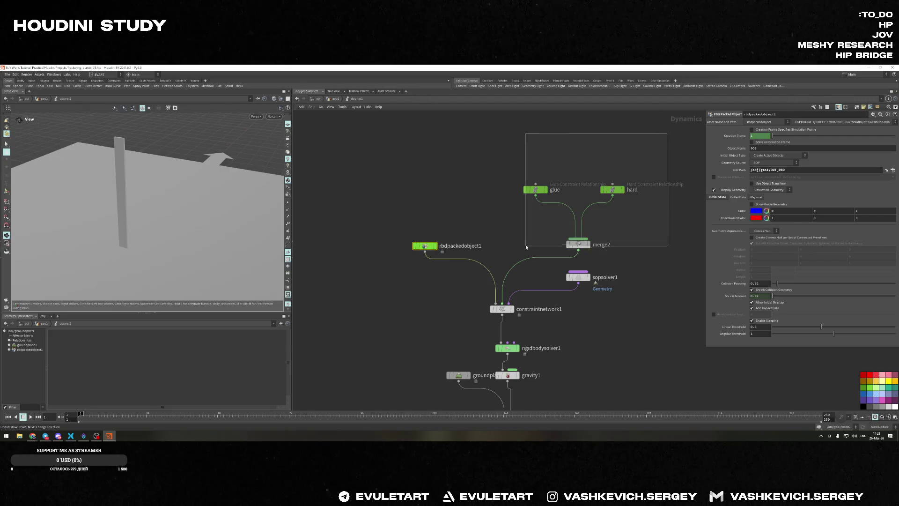
drag(578, 244, 524, 224)
scroll(614, 258, down, 3)
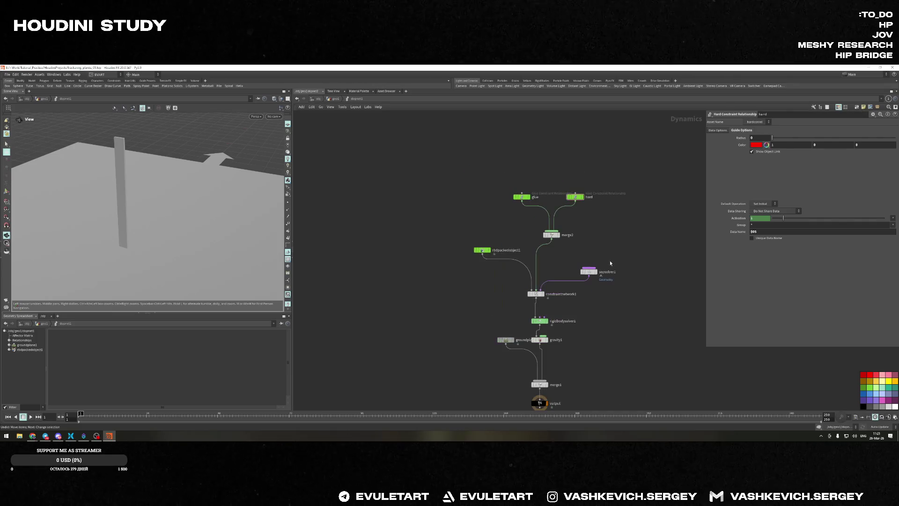
mouse_move(188, 208)
mouse_down()
mouse_move(147, 210)
mouse_move(296, 247)
mouse_up()
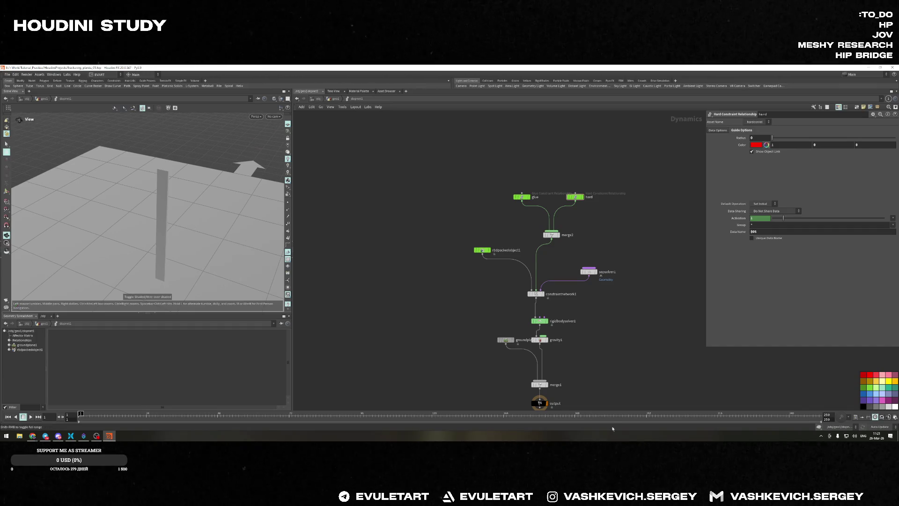
- Step through the tutorial's SOP solver wiring, pausing and resuming, then return to Houdini
key(alt+Tab)
key(Tab)
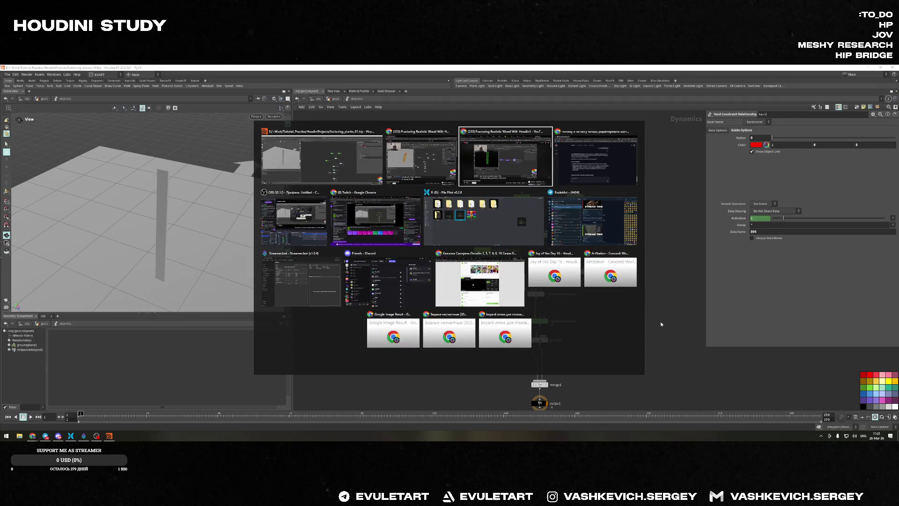
key(shift+Tab)
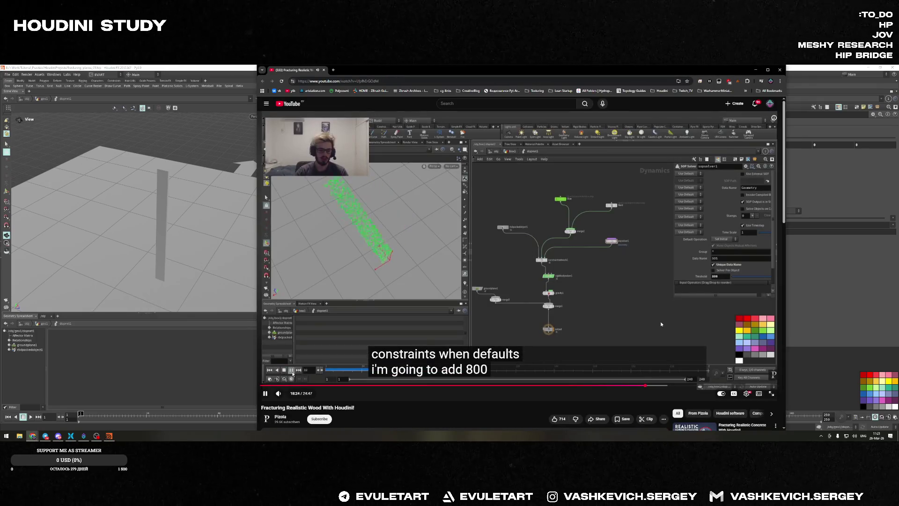
click(661, 324)
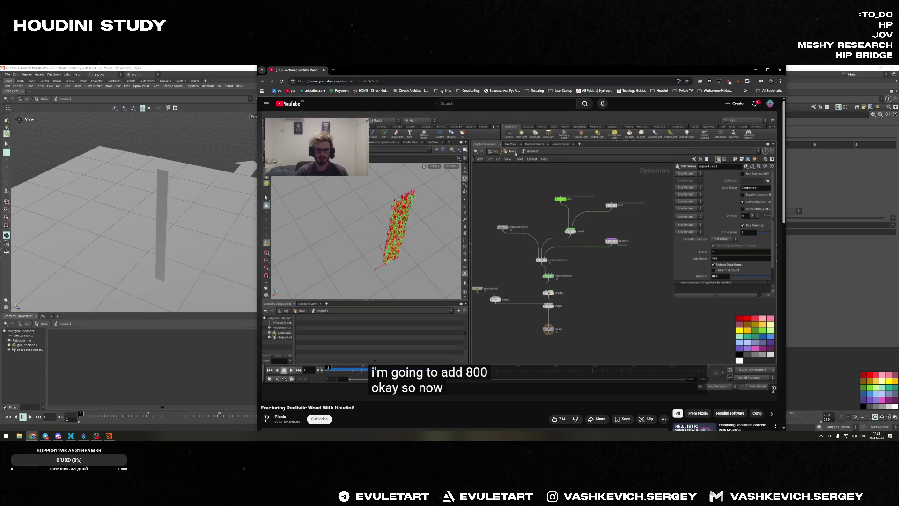
click(660, 324)
click(660, 324)
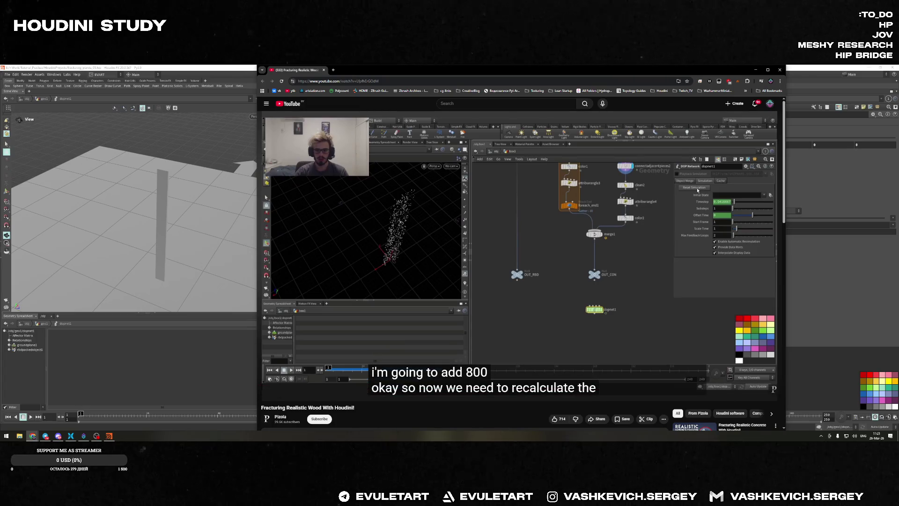
click(661, 324)
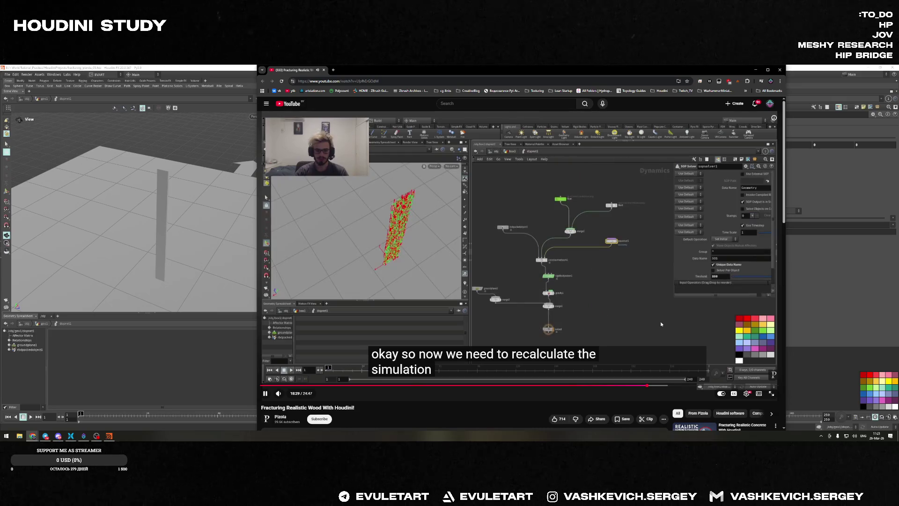
click(660, 323)
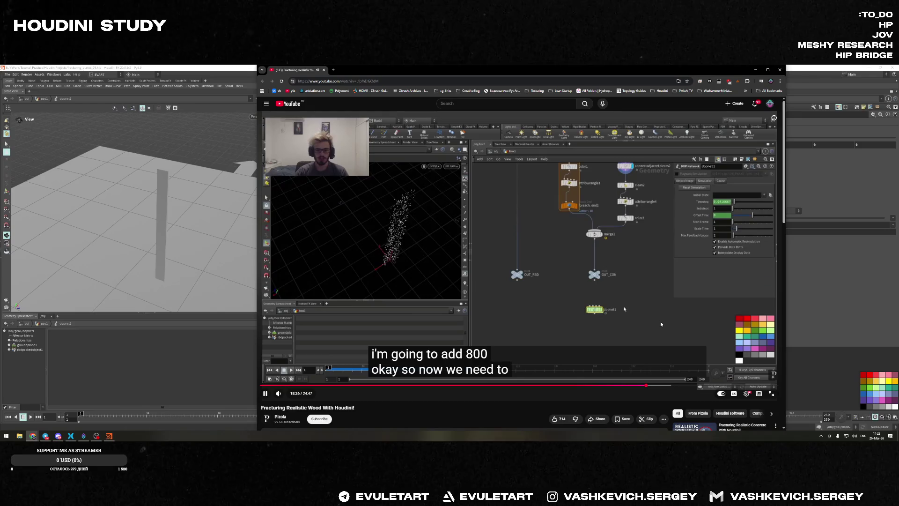
click(662, 324)
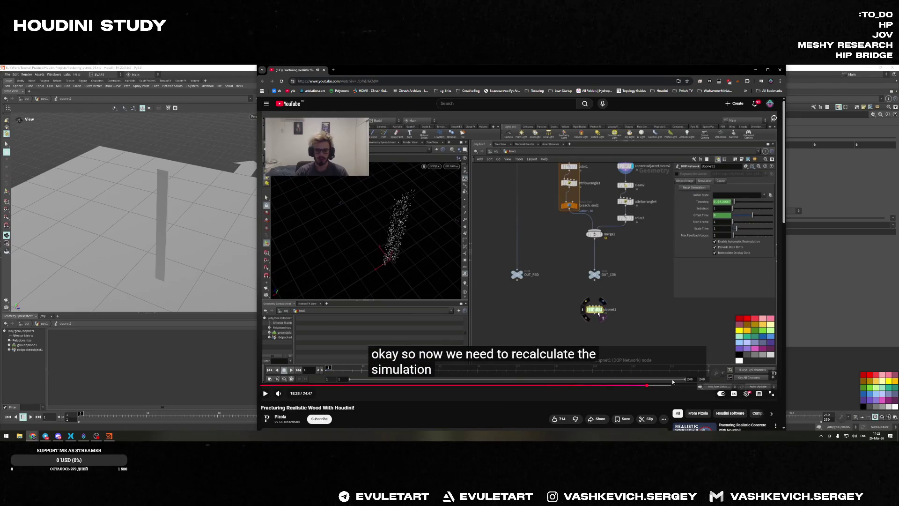
key(alt+Tab)
- Unwire sopsolver1 from constraintnetwork1 and select constraintnetwork1, which now flags a warning
drag(587, 271, 577, 253)
middle_drag(613, 298, 617, 284)
click(537, 280)
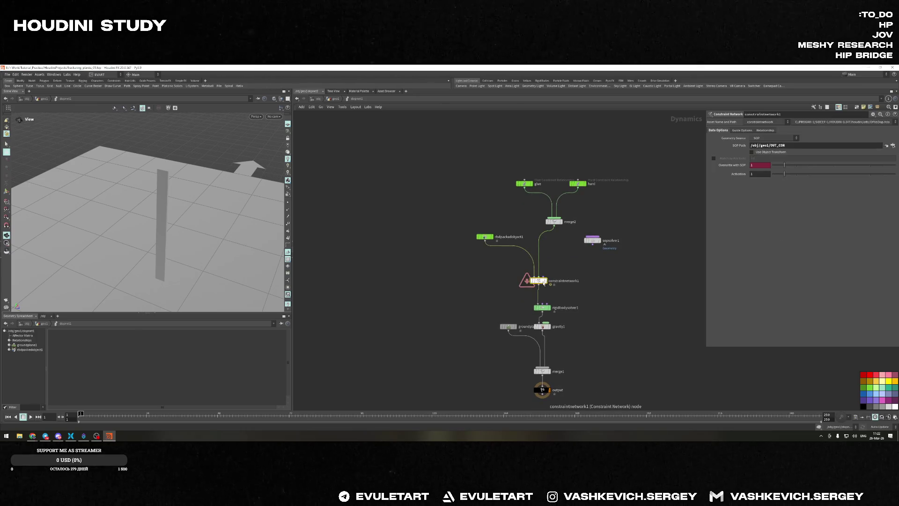
- Go up to geo1, back into dopnet1, and dive inside sopsolver1 to its DOP Import nodes
click(542, 391)
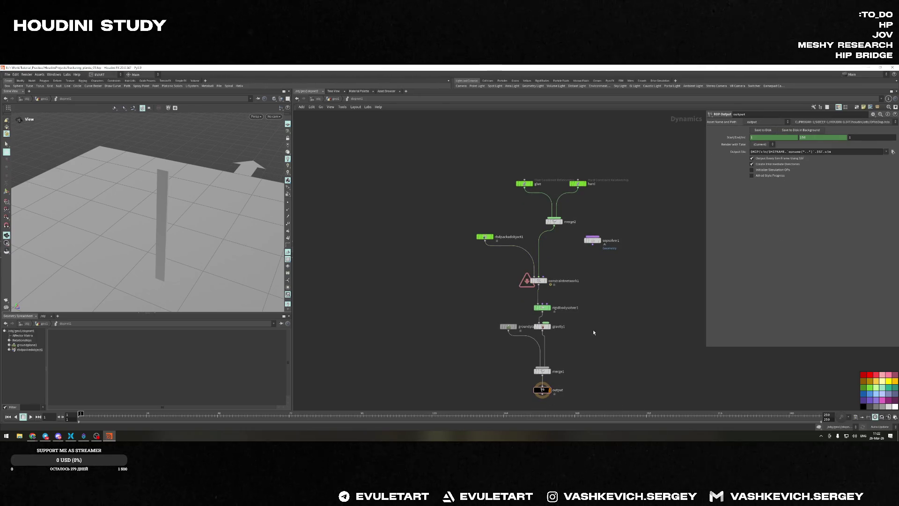
key(u)
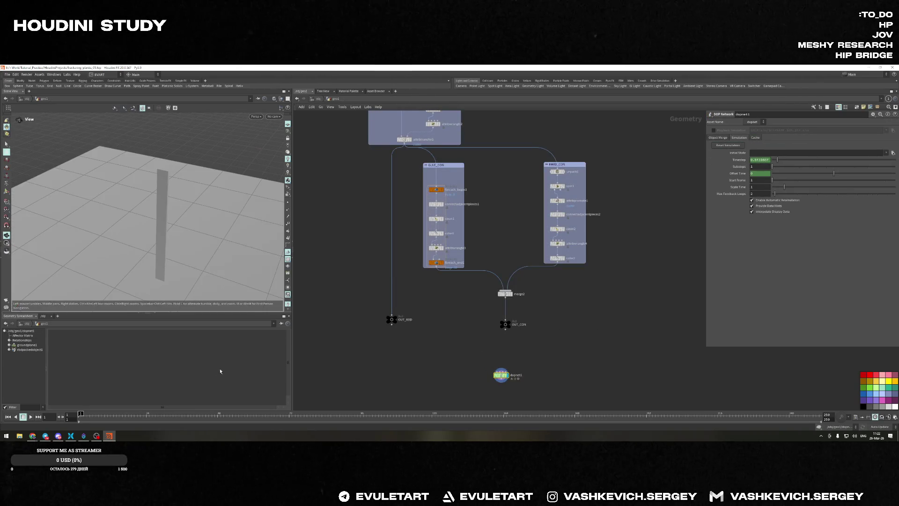
double_click(501, 375)
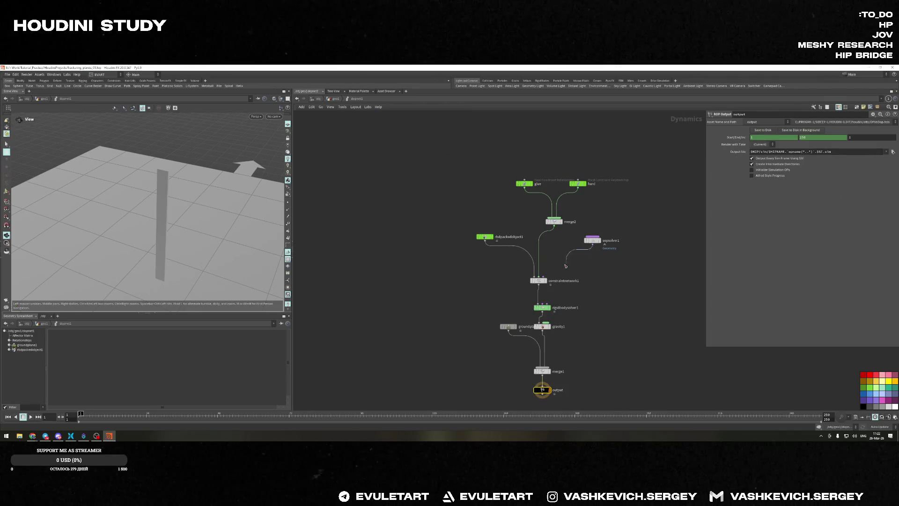
double_click(594, 240)
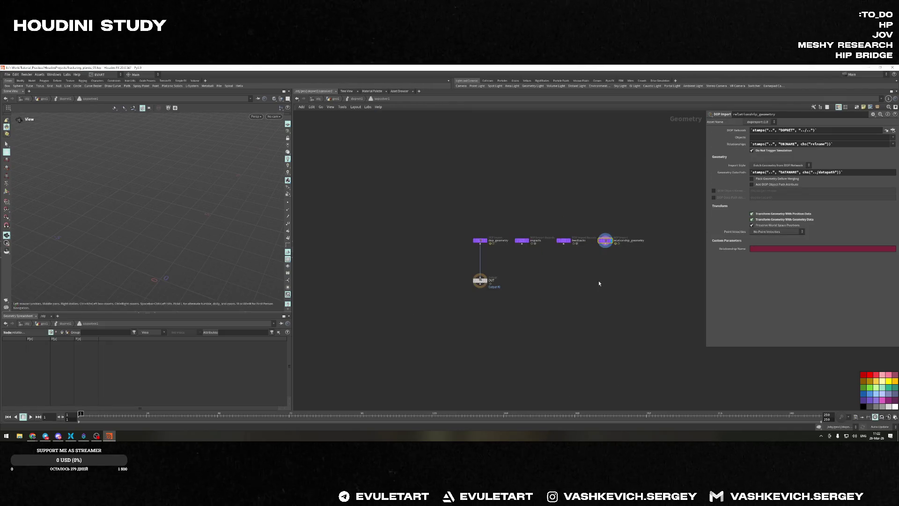
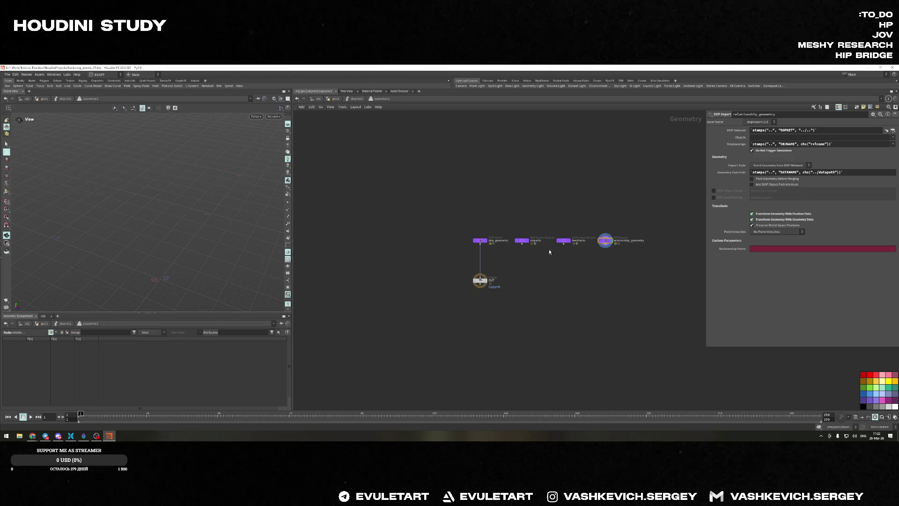
- Toggle Pack Geometry Before Merging on and back off, then move the OUT node down-right
click(752, 178)
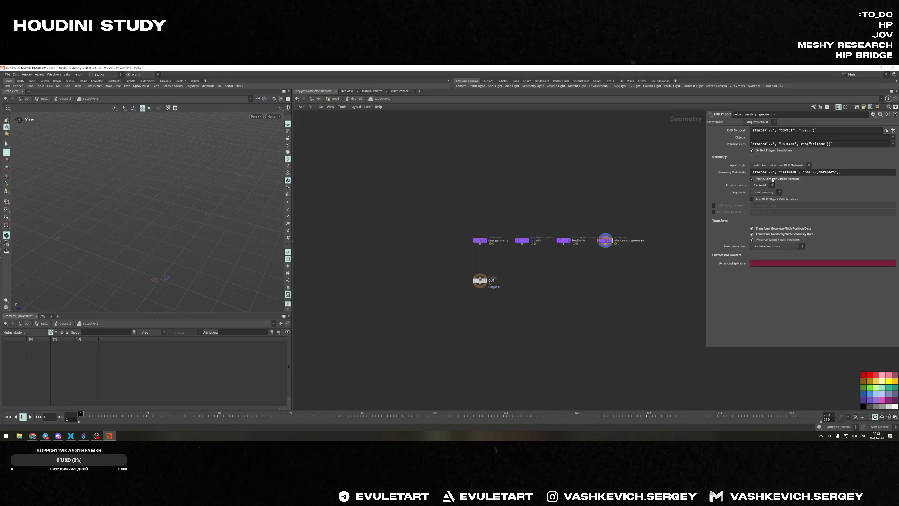
click(751, 179)
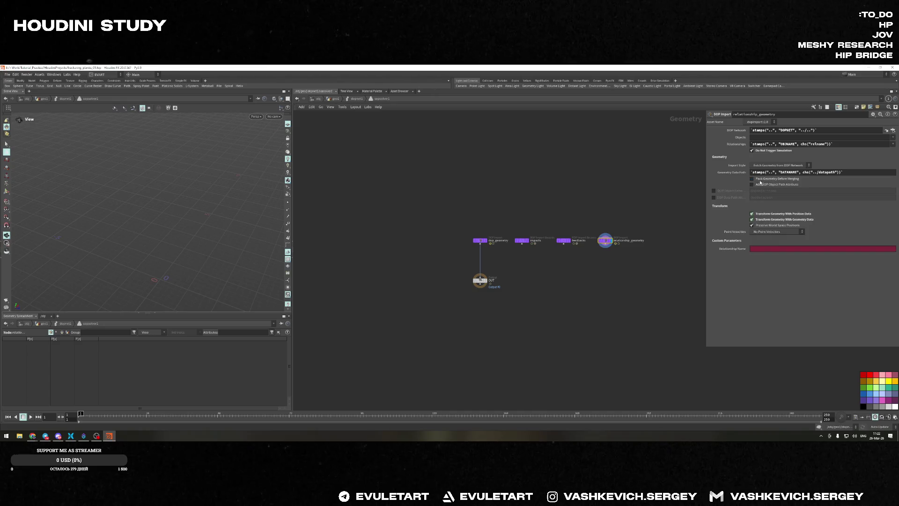
scroll(578, 305, up, 3)
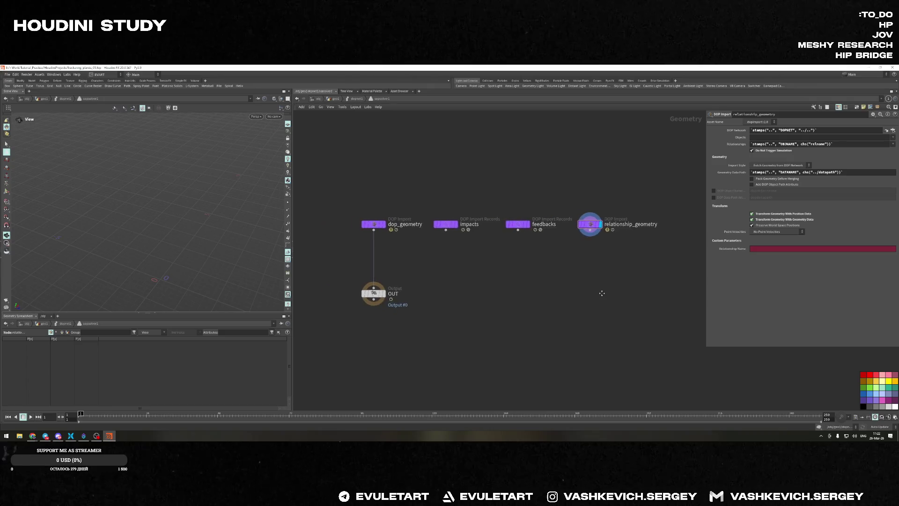
drag(384, 296, 492, 314)
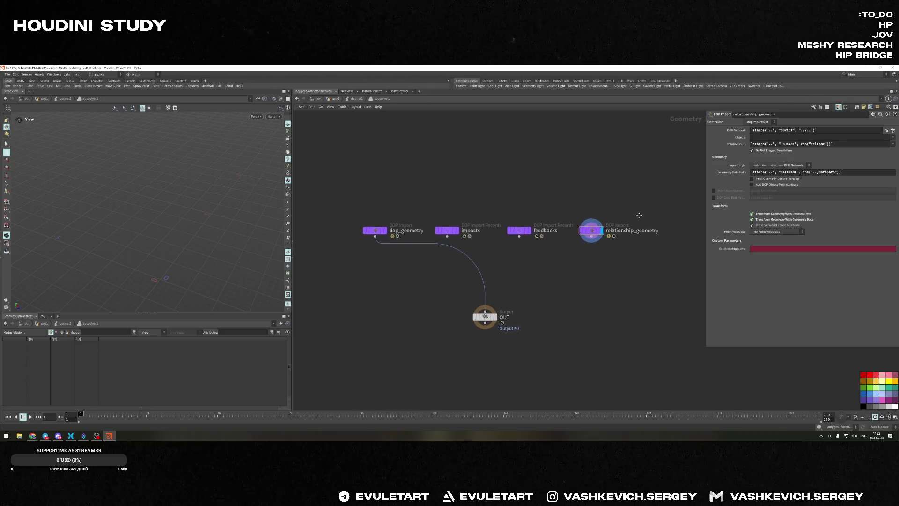
scroll(665, 194, up, 2)
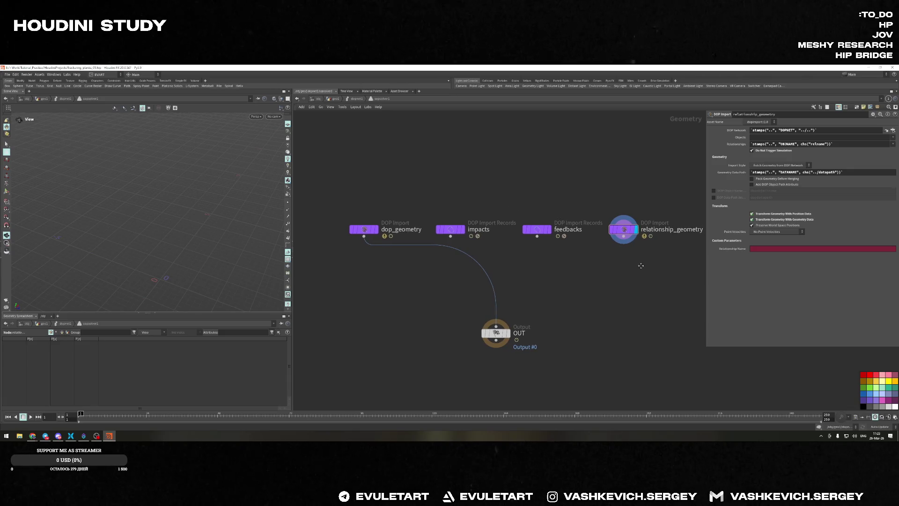
middle_drag(644, 267, 635, 267)
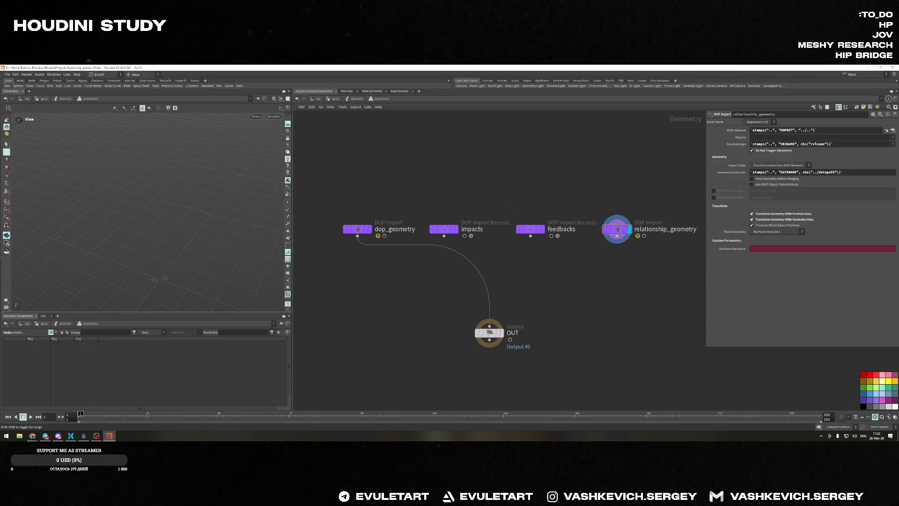
- Switch from Houdini over to the browser window
key(alt+Tab)
key(alt+Tab)
key(alt+Tab)
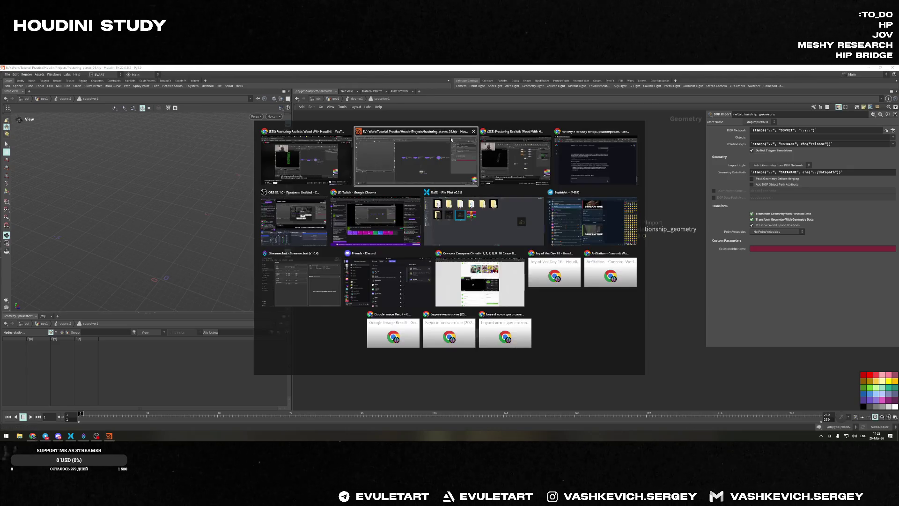
key(alt+Tab)
- Search Google for 'sop solver for wood houdini' using the corrected query
key(ctrl+t)
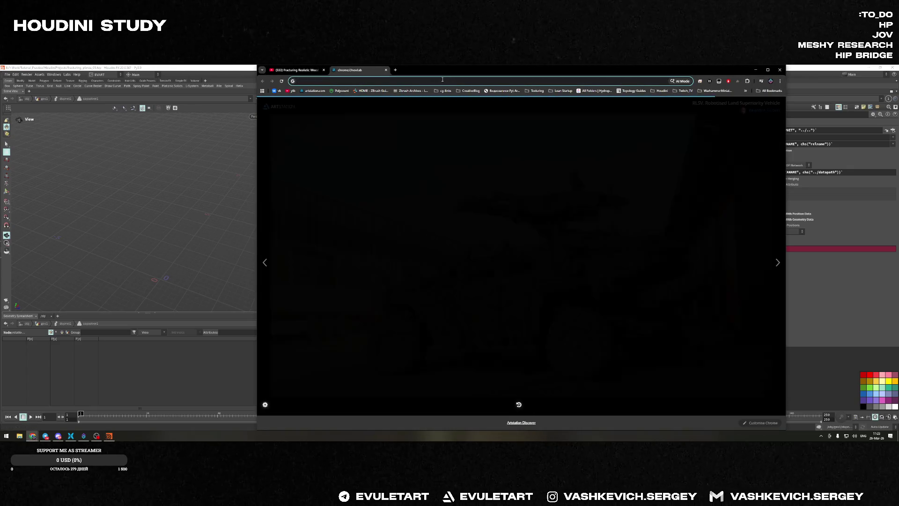
text(sop)
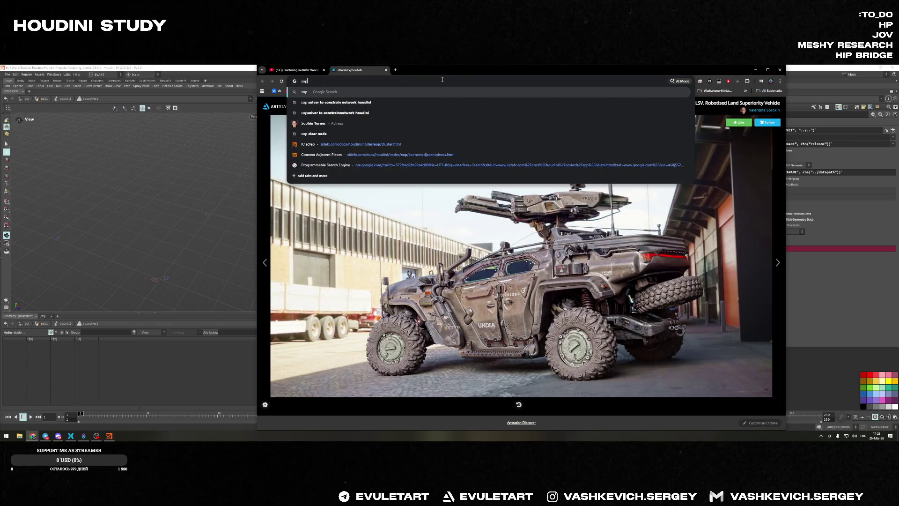
text(solver for wo)
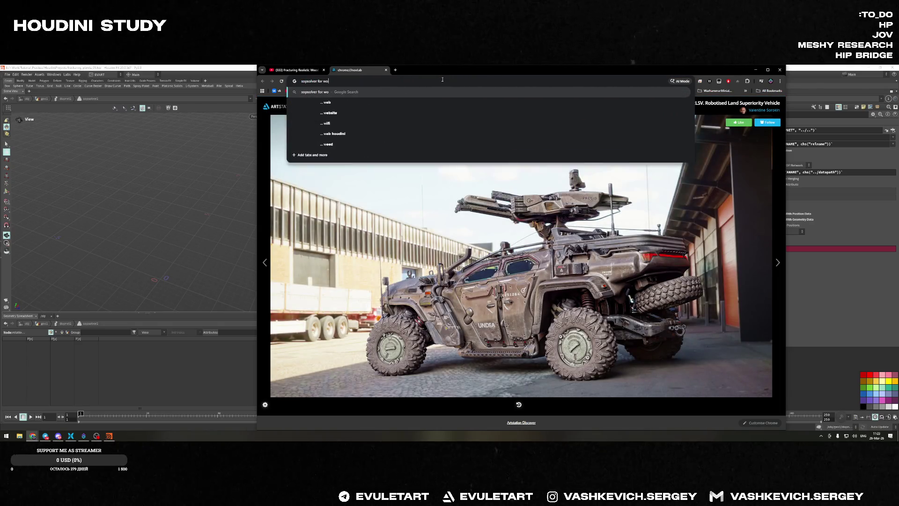
text(od houdini)
key(Return)
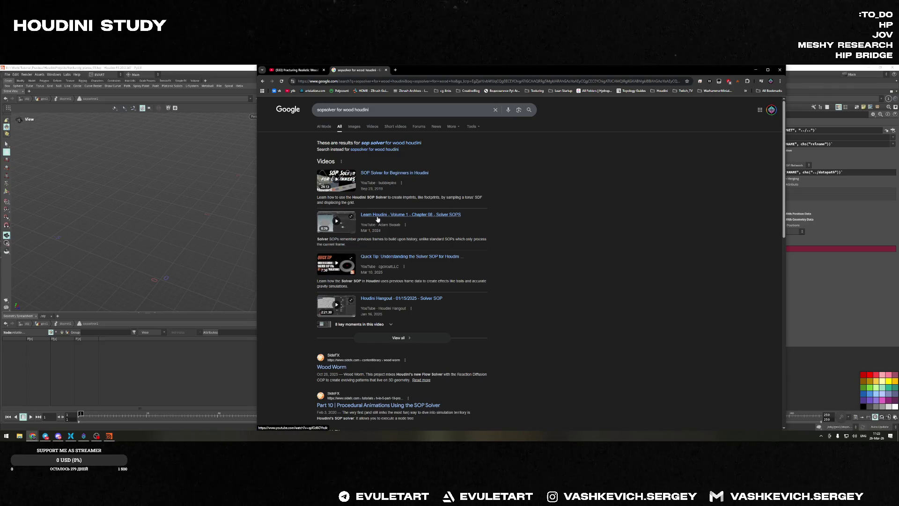
scroll(377, 220, down, 2)
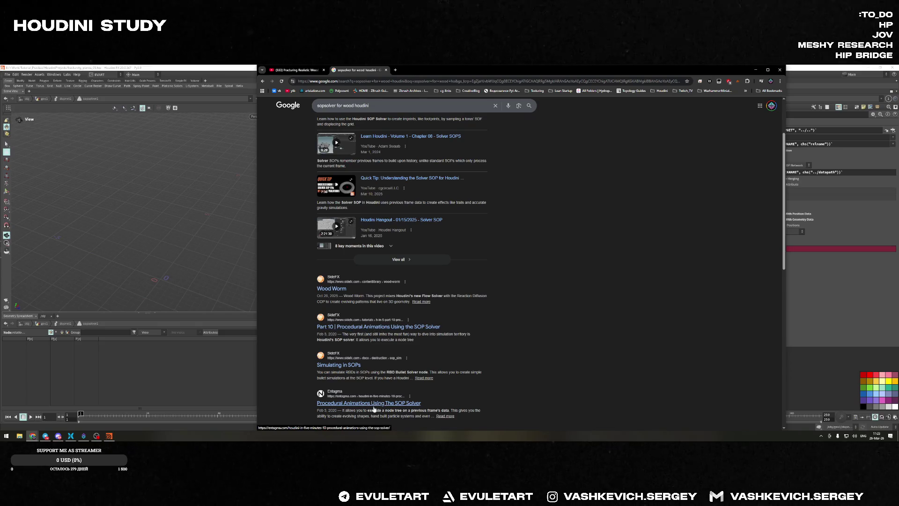
scroll(375, 316, up, 5)
click(366, 131)
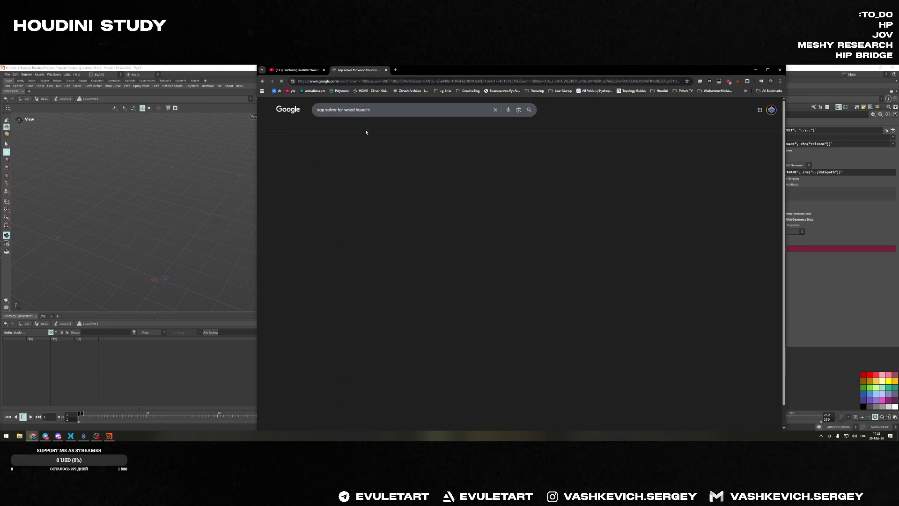
- Browse image results, previewing the SideFX, CGWiki Solver Sop and Second Geometry Output images
click(379, 184)
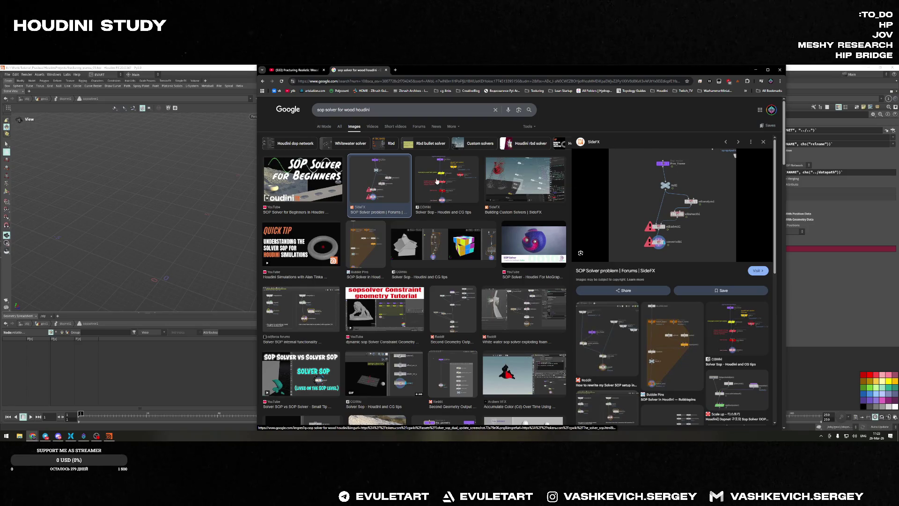
click(437, 182)
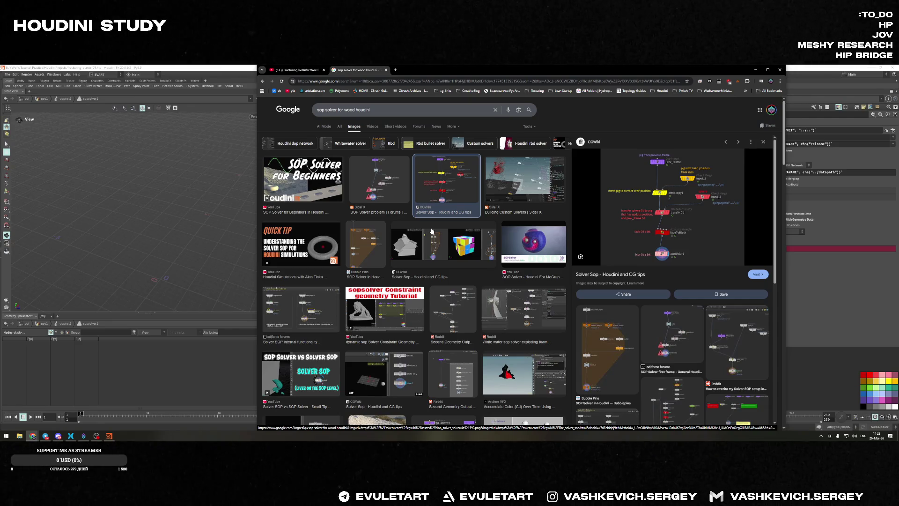
scroll(432, 232, down, 1)
click(465, 273)
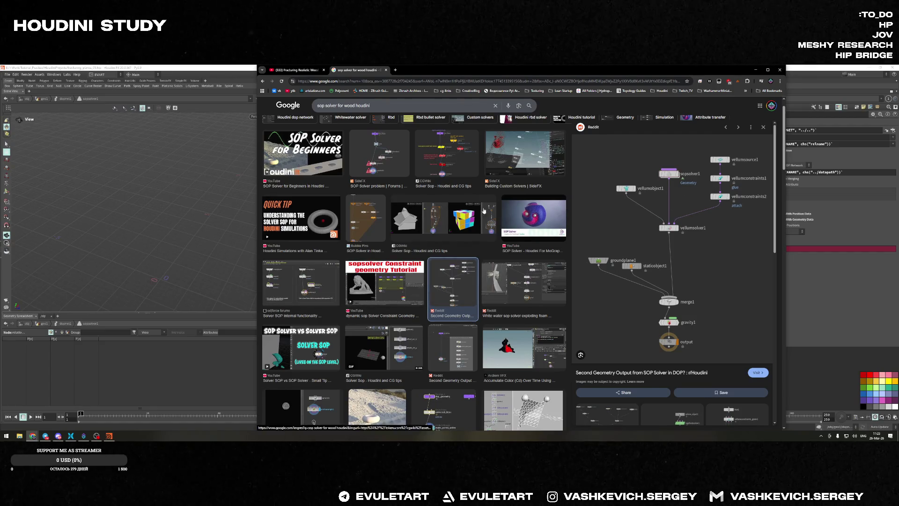
- Return to Houdini and go up from the SOP solver to the DOP network
key(alt+Tab)
key(u)
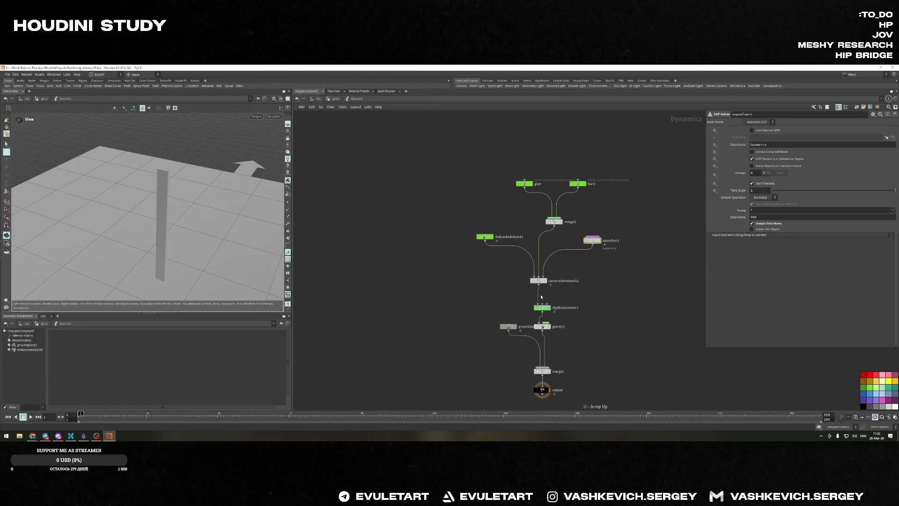
scroll(544, 323, up, 3)
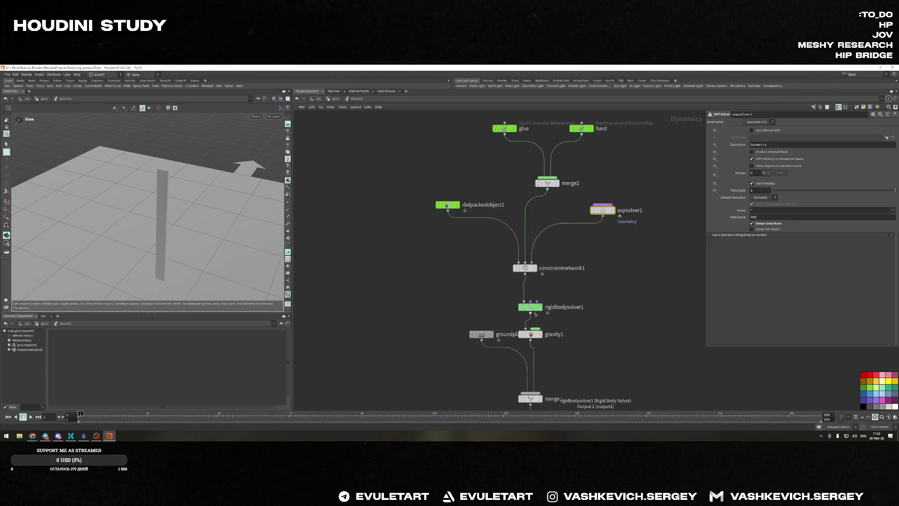
- Re-enter dopnet1 and cut the sopsolver1 connection into constraintnetwork1
key(u)
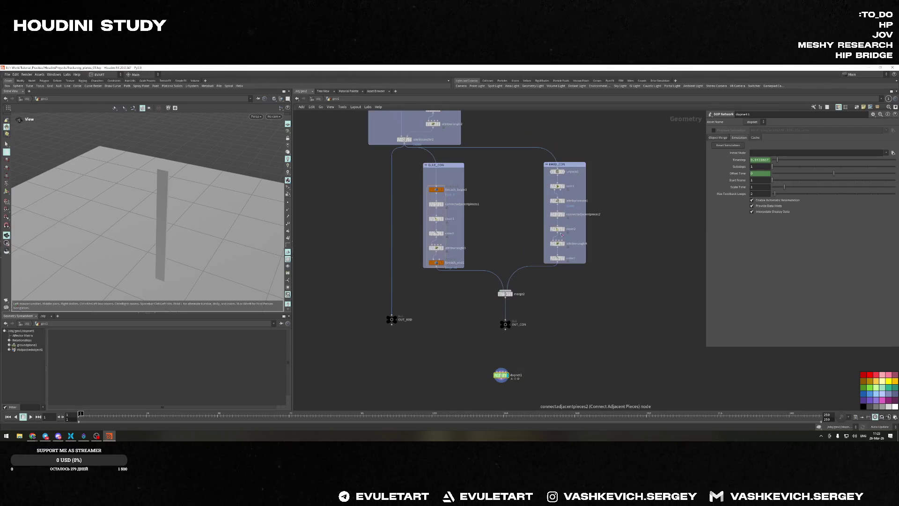
double_click(502, 375)
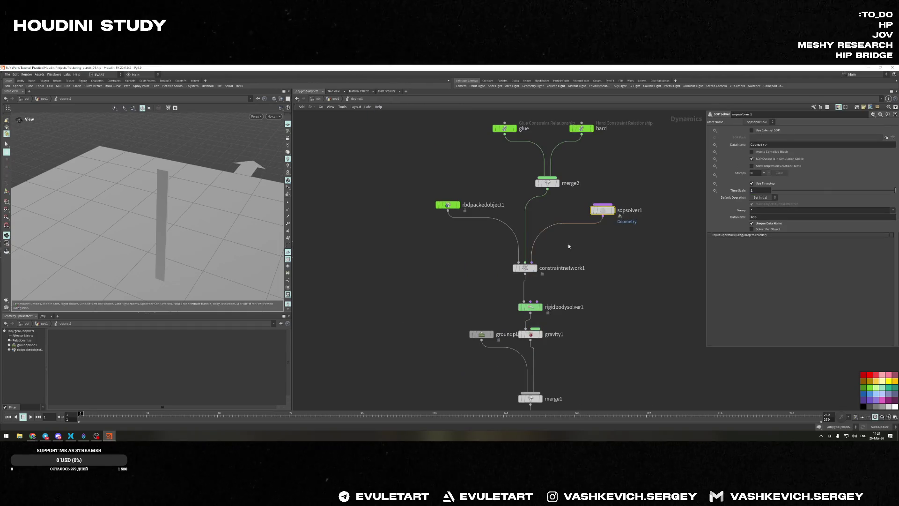
click(532, 260)
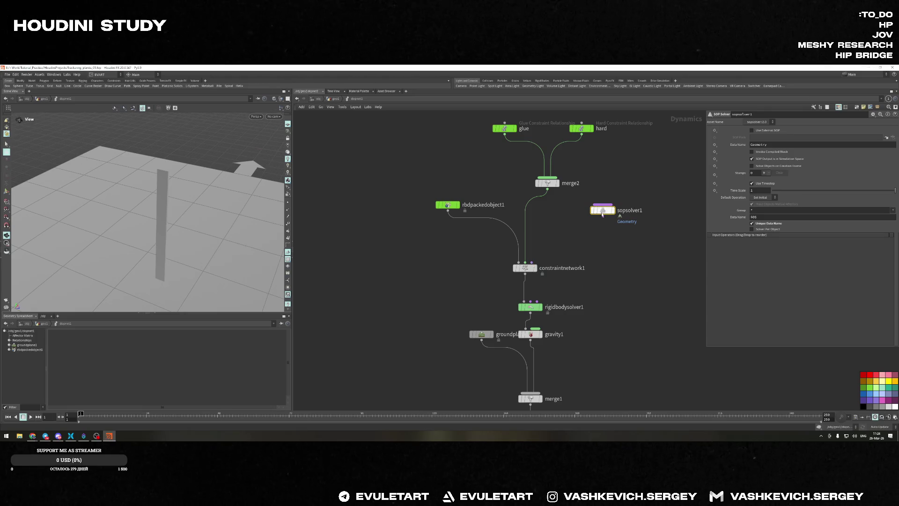
- Move sopsolver1 aside and bring up the window switcher
drag(602, 214, 620, 217)
middle_drag(572, 246, 540, 286)
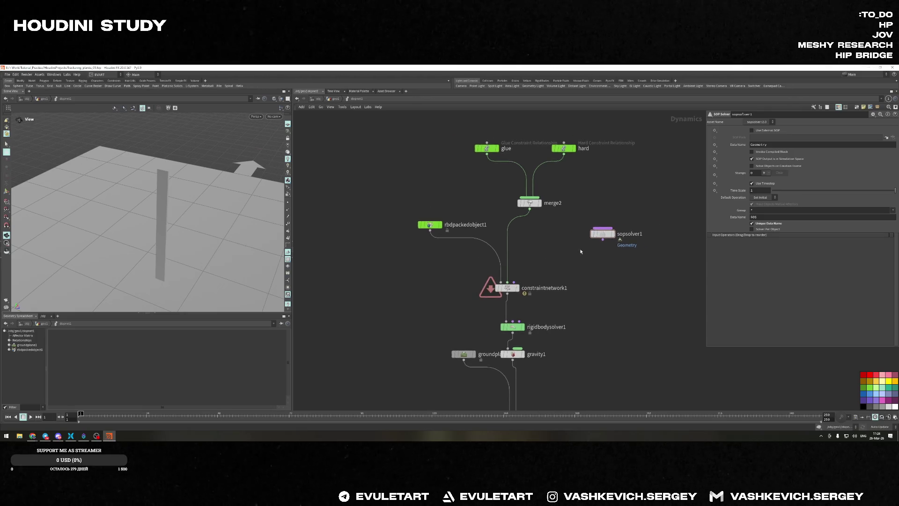
key(alt+Tab)
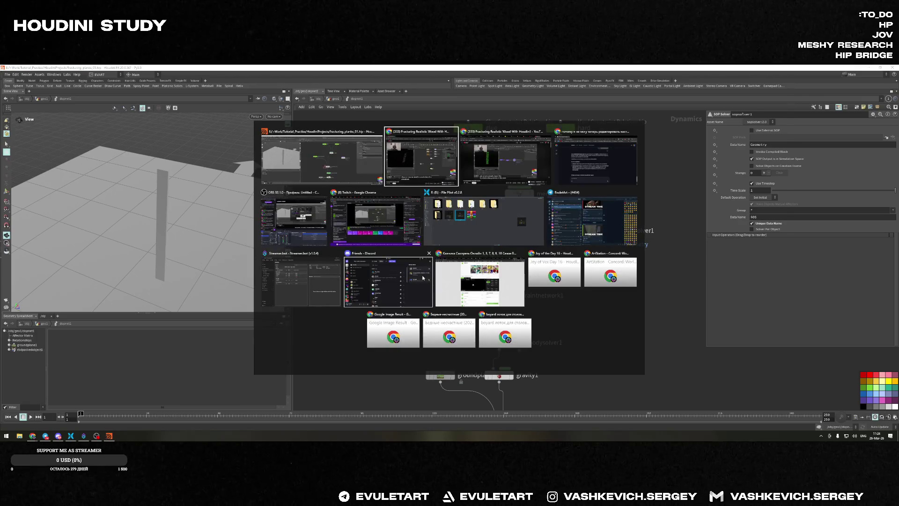
- Search Google for 'houdini constrain solver', then refine it to add 'for wood'
key(ctrl+t)
text(hou)
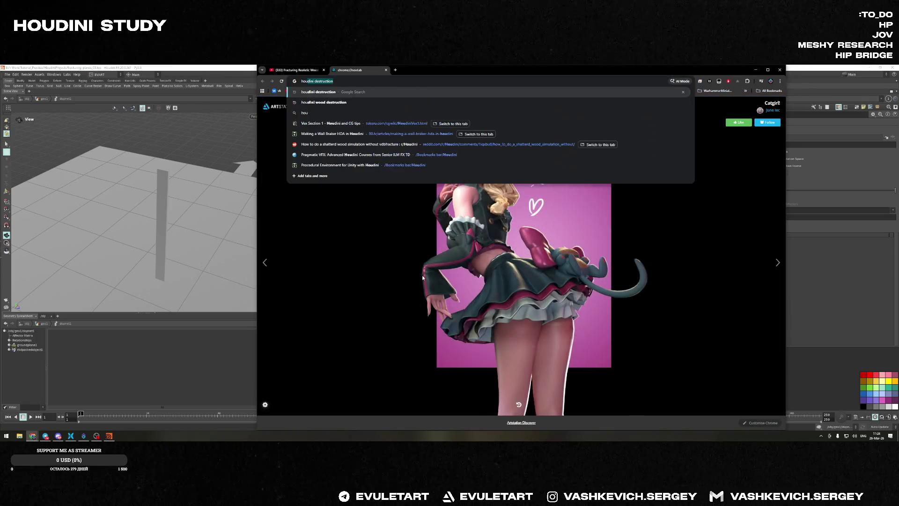
text(dini constraints)
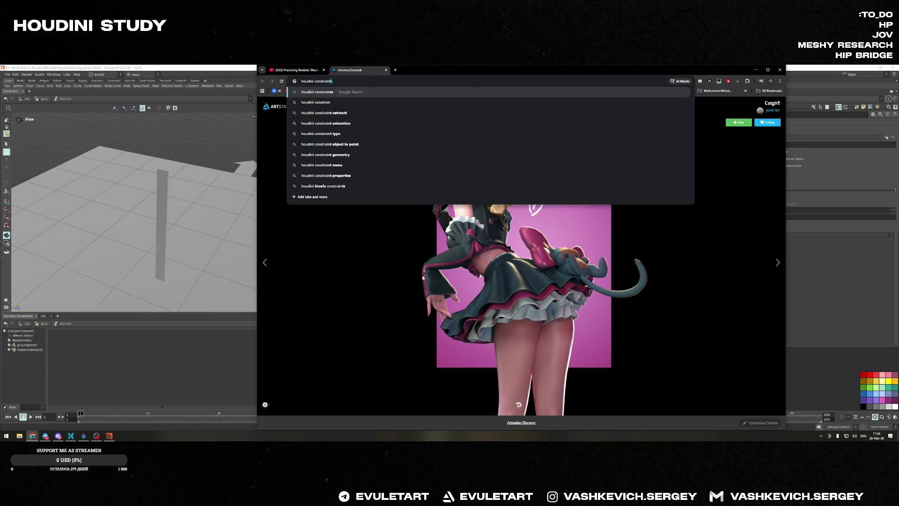
key(BackSpace)
key(BackSpace)
text(solver)
key(Return)
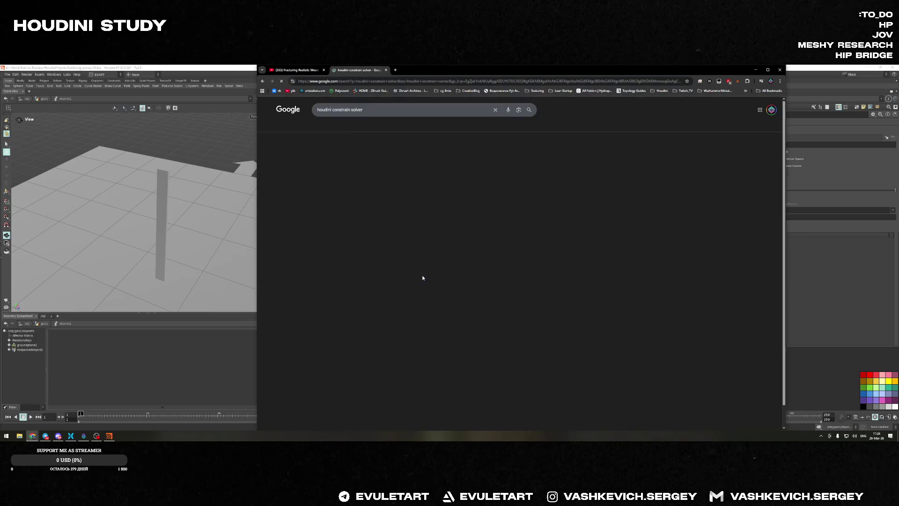
click(393, 110)
text(f)
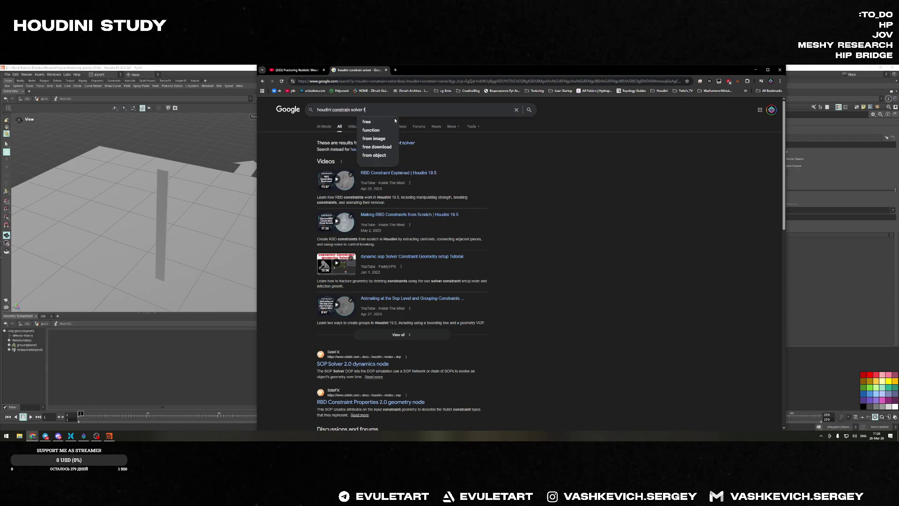
text(or wood)
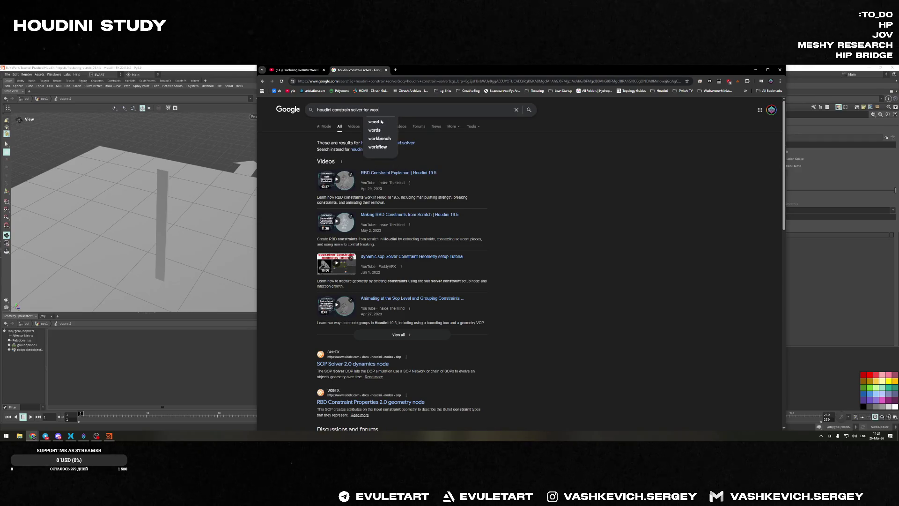
key(Return)
- Queue the first video result in a background tab and open SideFX's SOP Solver node documentation
middle_click(415, 173)
key(alt+Left)
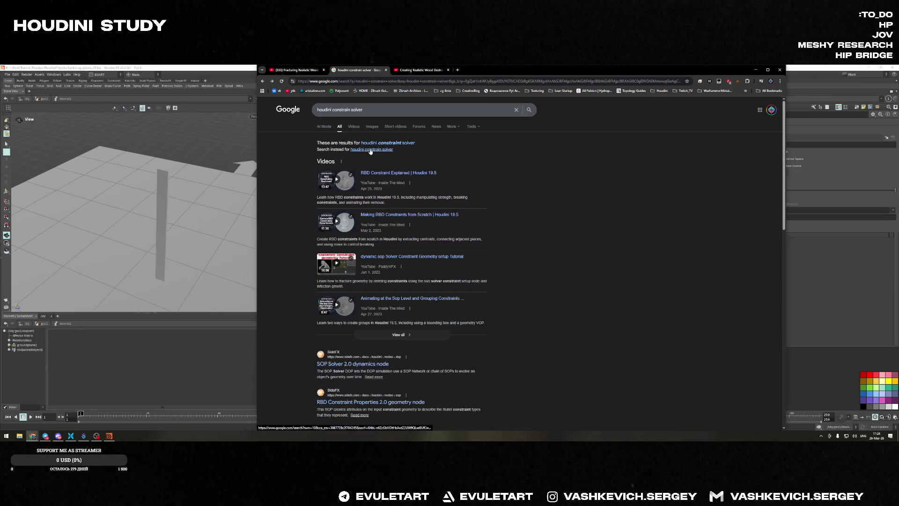
mouse_move(409, 214)
scroll(390, 224, down, 3)
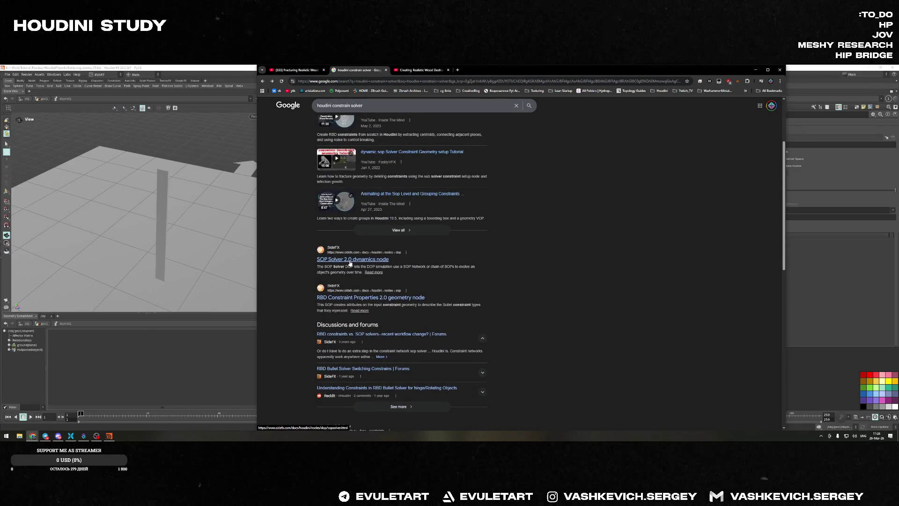
click(401, 267)
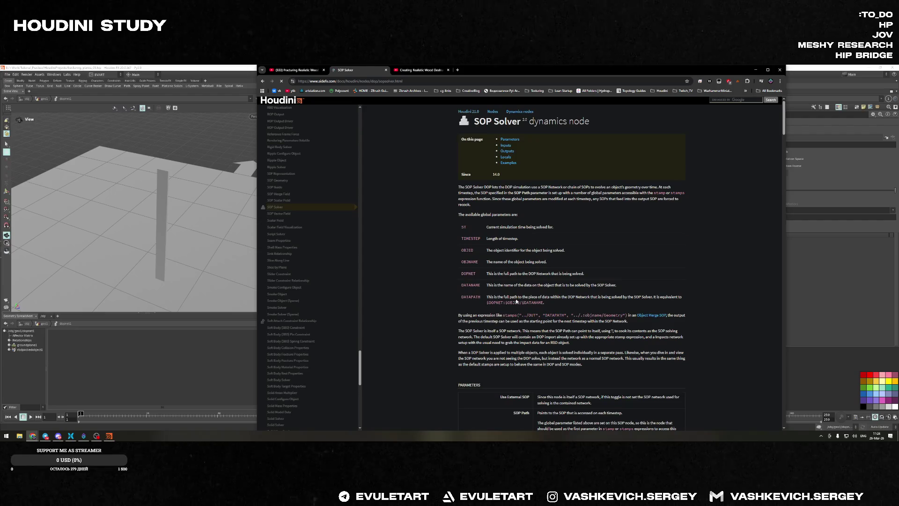
scroll(518, 293, down, 3)
scroll(534, 288, down, 3)
scroll(549, 284, down, 3)
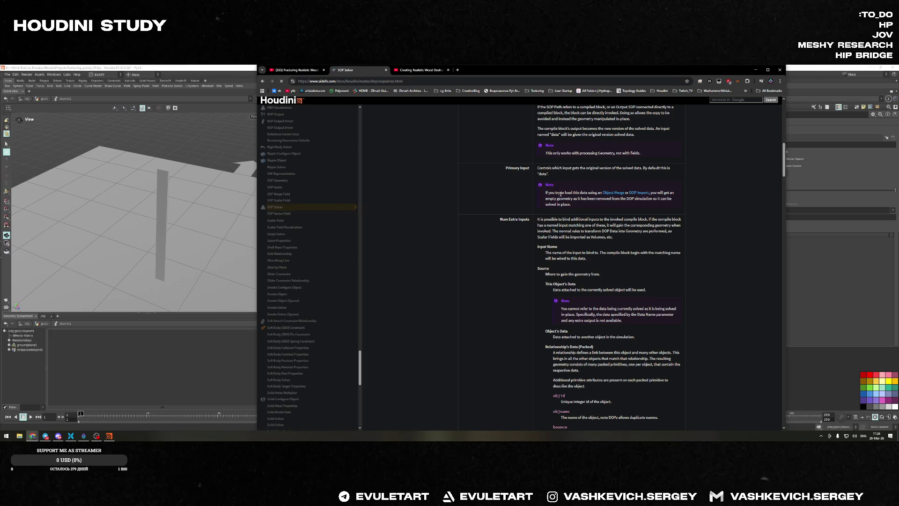
scroll(557, 200, up, 1)
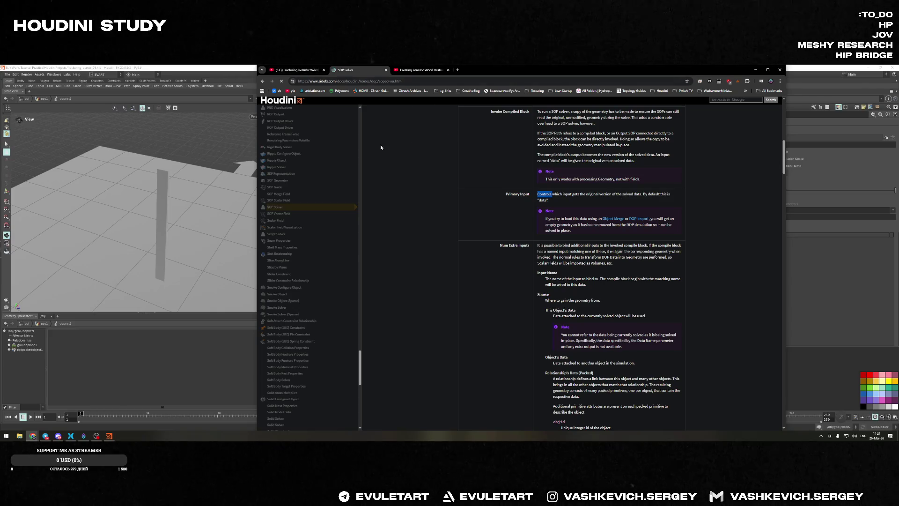
- Peek inside sopsolver1 in Houdini, then search the SOP Solver docs page for 'relationship'
key(alt+Tab)
double_click(607, 230)
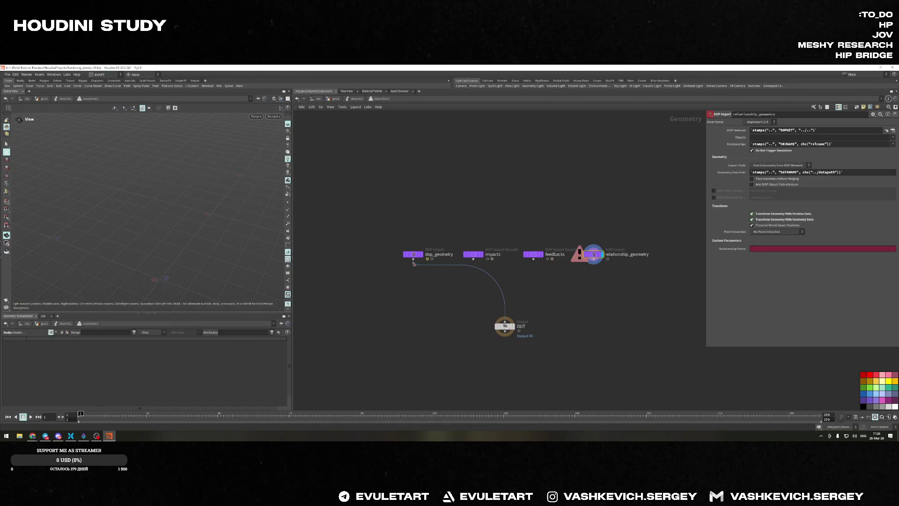
scroll(570, 293, up, 3)
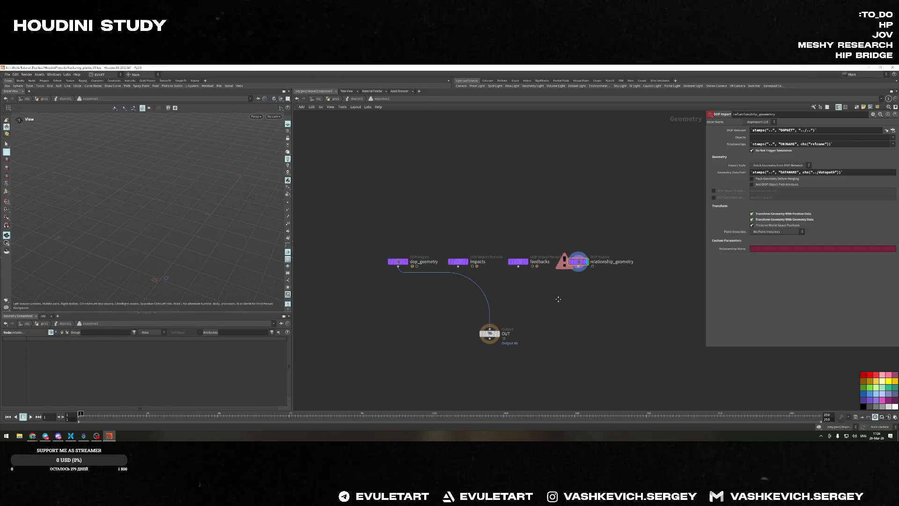
key(alt+Tab)
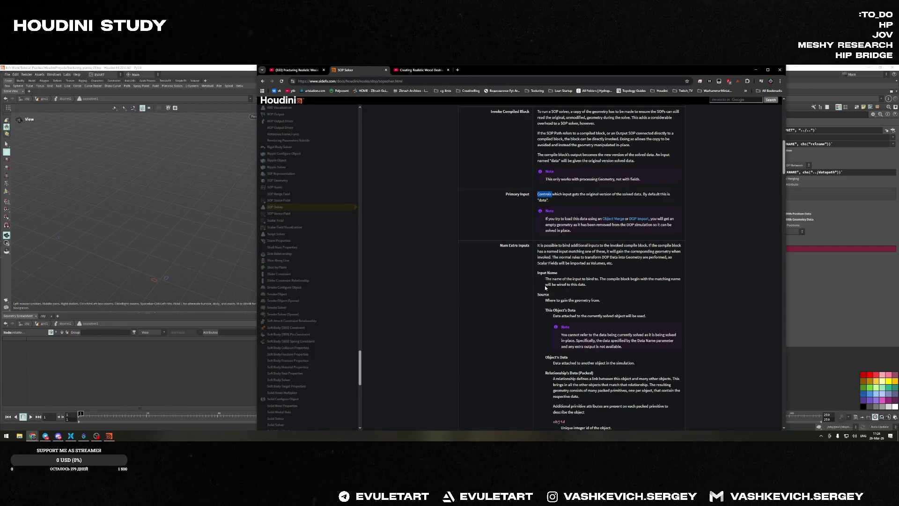
scroll(545, 288, down, 3)
scroll(498, 286, down, 3)
scroll(499, 285, down, 3)
scroll(498, 287, down, 3)
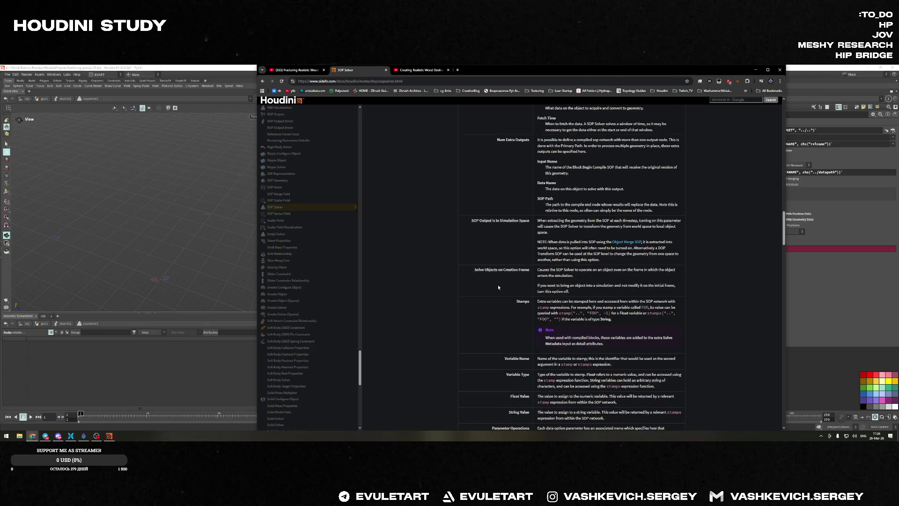
scroll(498, 287, down, 3)
key(ctrl+f)
text(re)
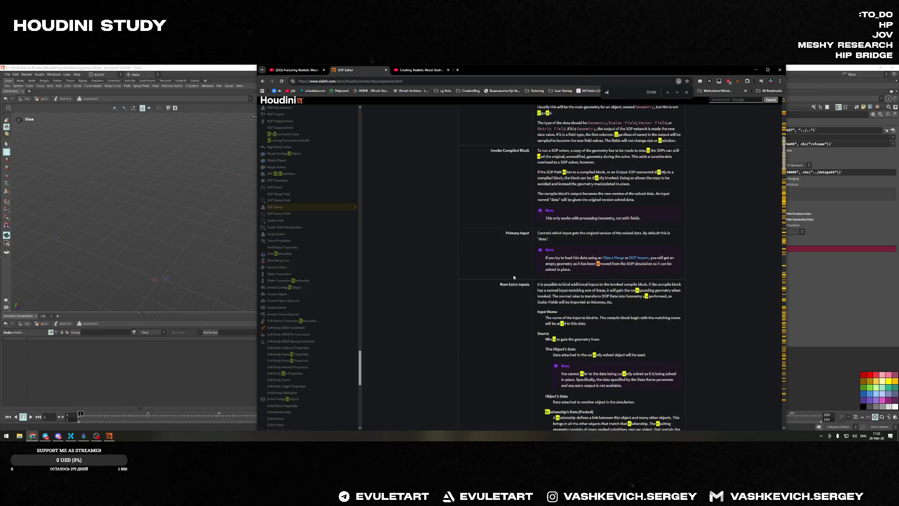
text(lationship)
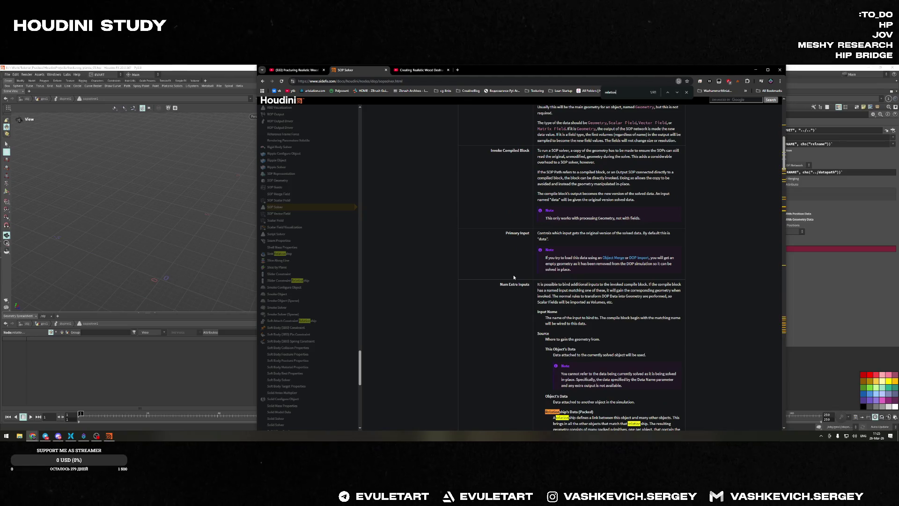
scroll(495, 334, down, 4)
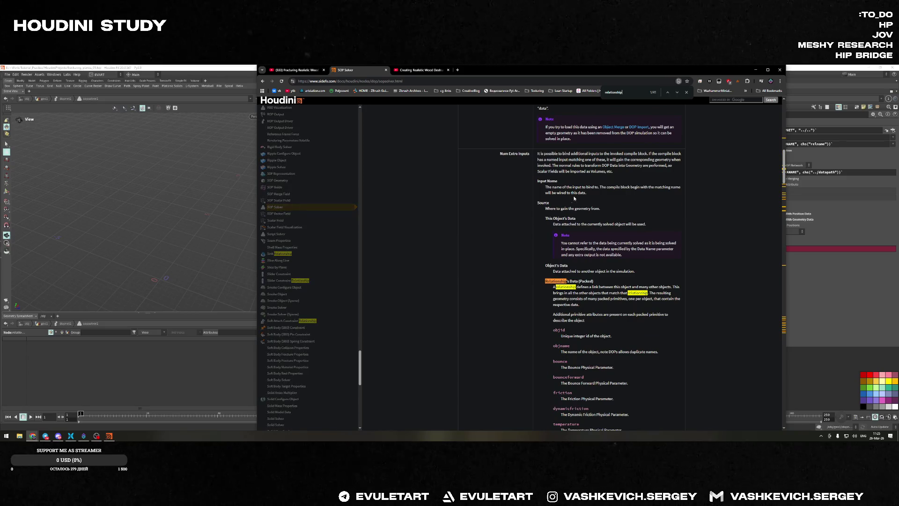
scroll(680, 244, down, 4)
scroll(680, 244, down, 4)
scroll(679, 244, down, 4)
scroll(678, 244, down, 4)
scroll(677, 244, down, 4)
scroll(678, 244, down, 4)
scroll(677, 245, down, 3)
scroll(677, 246, down, 3)
scroll(677, 246, down, 3)
scroll(677, 244, down, 3)
scroll(677, 244, down, 3)
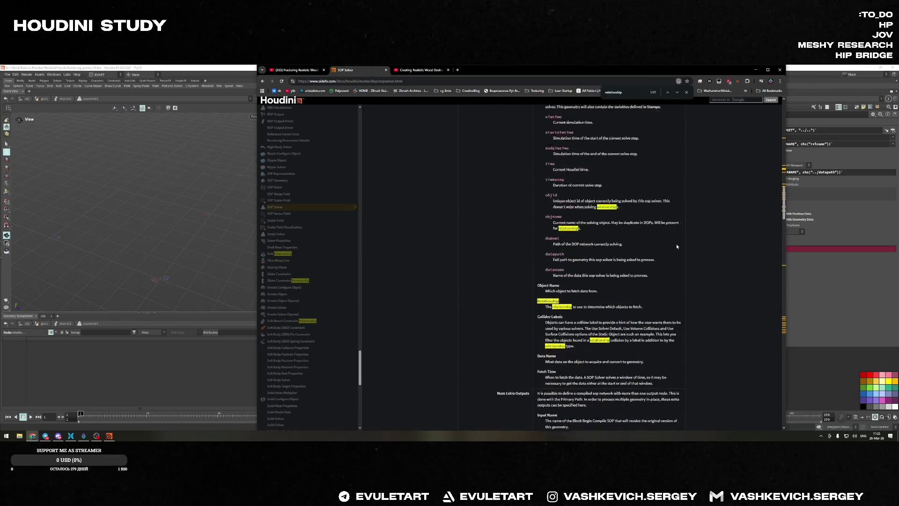
scroll(676, 244, down, 2)
scroll(668, 296, up, 2)
scroll(692, 307, up, 2)
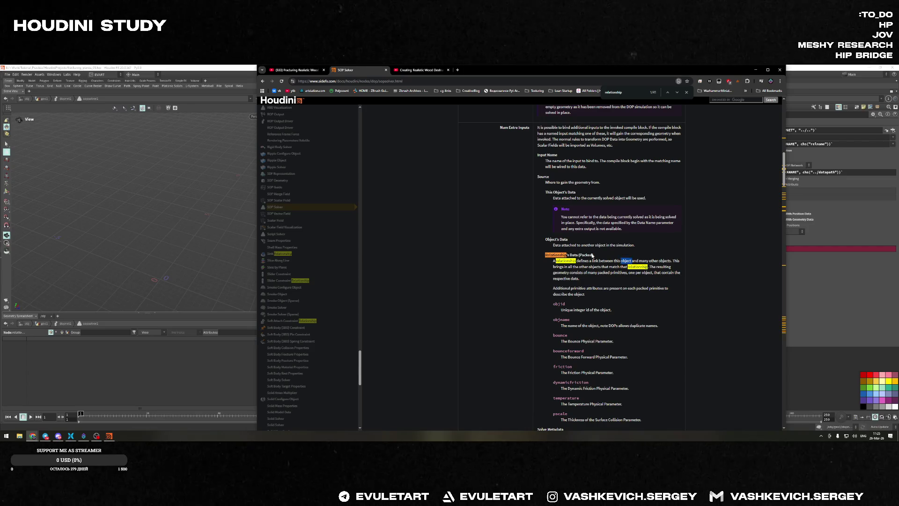
scroll(528, 249, up, 3)
scroll(525, 239, up, 3)
scroll(521, 221, up, 3)
scroll(522, 220, up, 2)
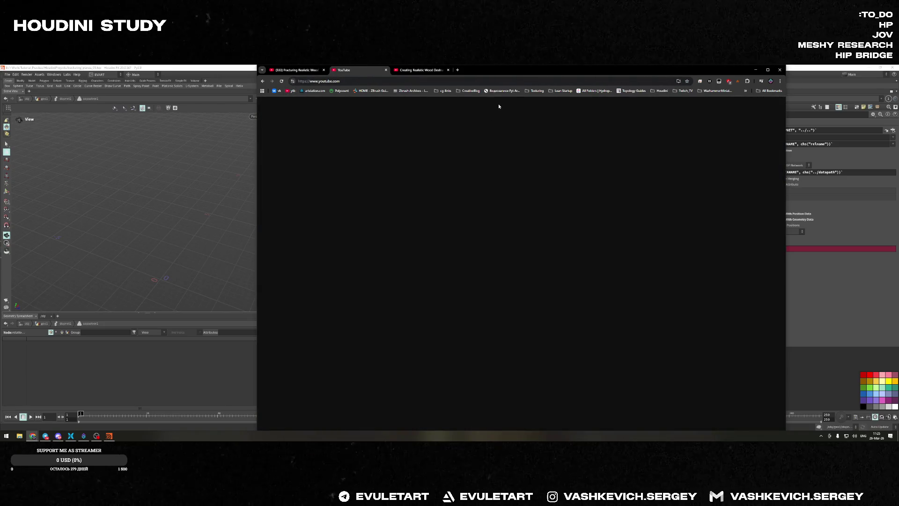
- Search YouTube for 'SOP Solver', then refine the query to 'SOP Solver explain'
click(483, 102)
text(SOP Solver)
key(Return)
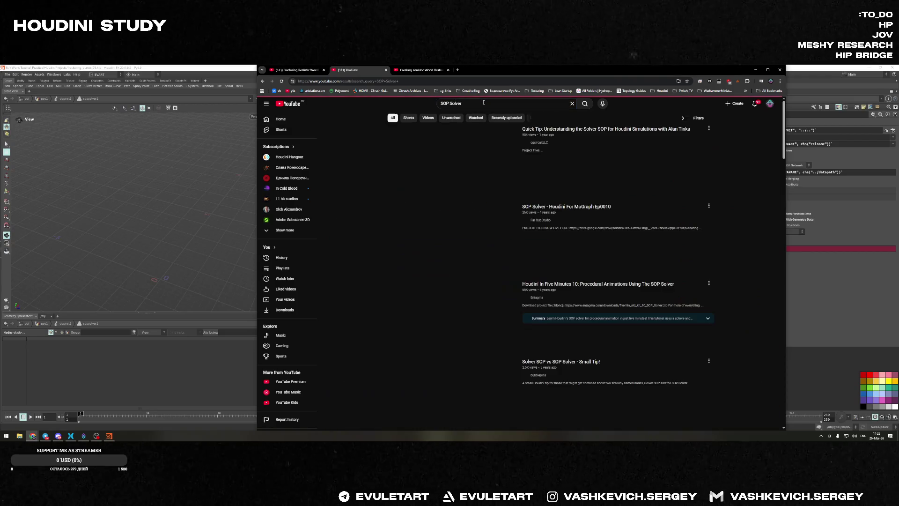
click(492, 105)
key(BackSpace)
key(BackSpace)
key(BackSpace)
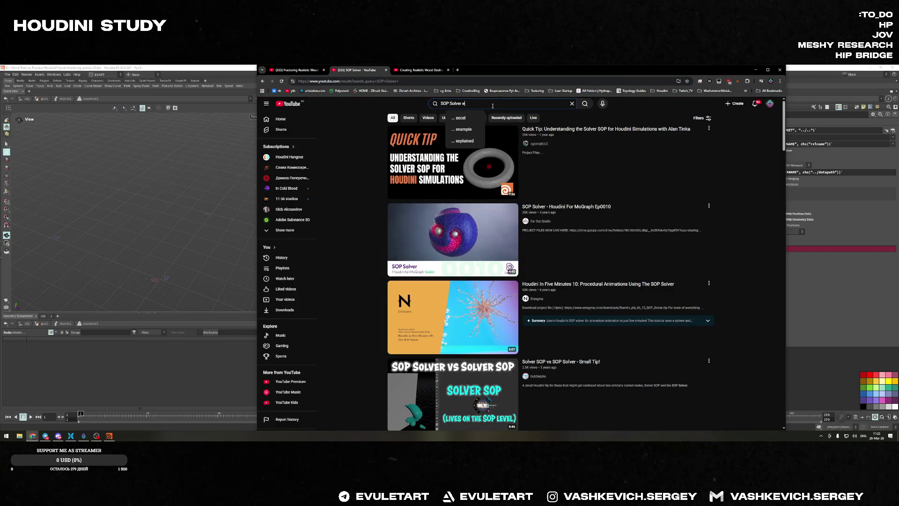
key(BackSpace)
key(BackSpace)
key(BackSpace)
key(BackSpace)
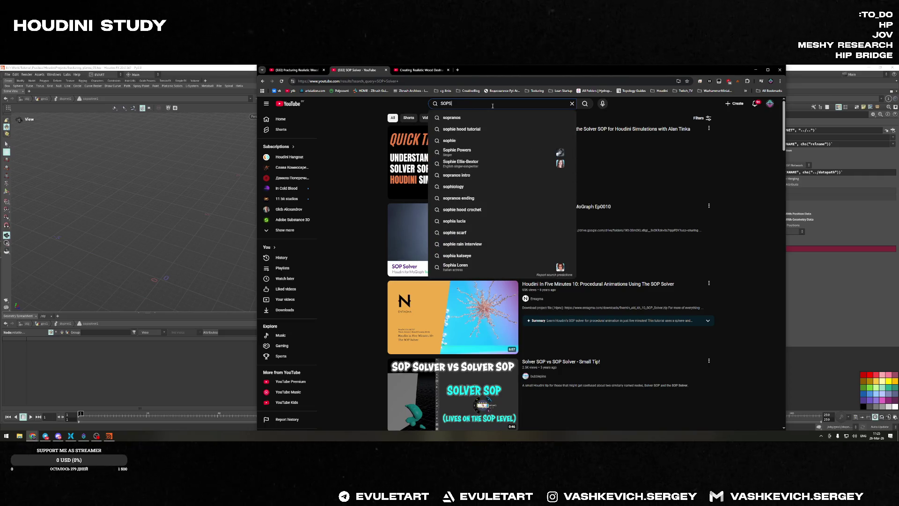
text(olver)
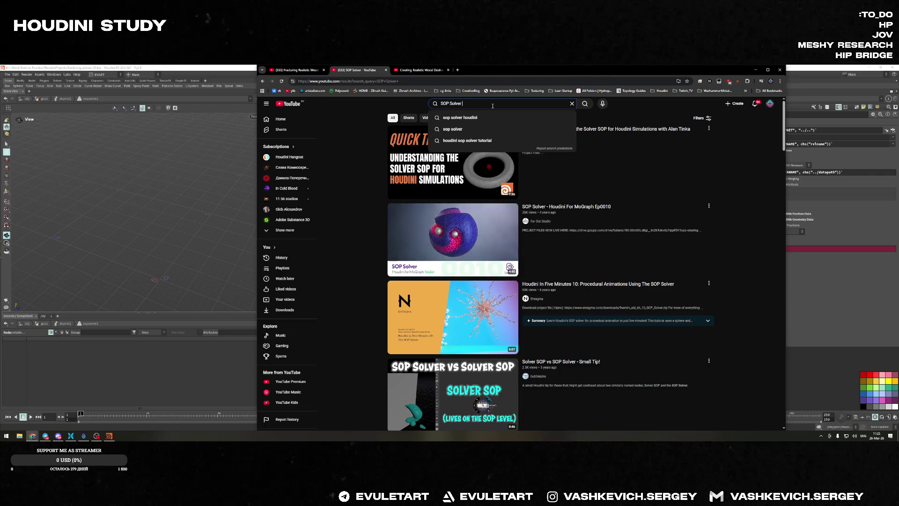
text( explain)
key(Return)
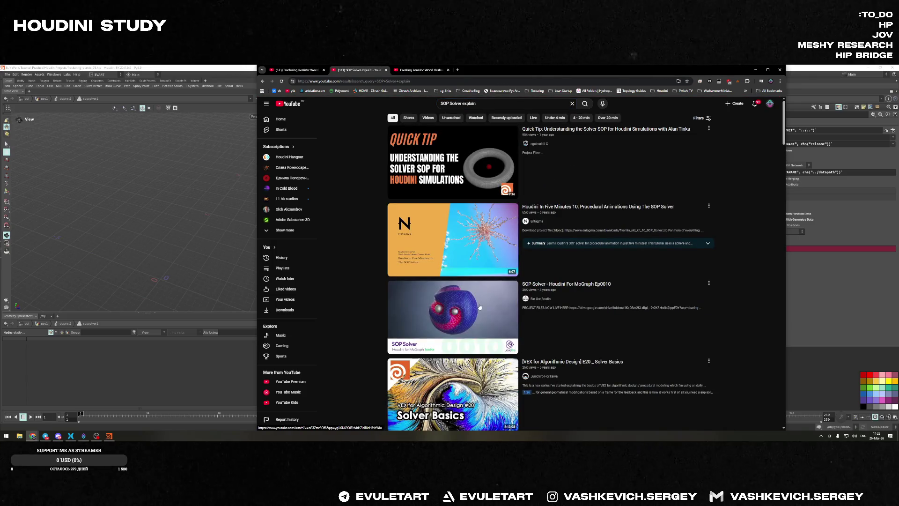
scroll(478, 324, down, 2)
- Start the 'Урок 07 - Solver SOP' tutorial from the results
mouse_move(453, 341)
click(473, 357)
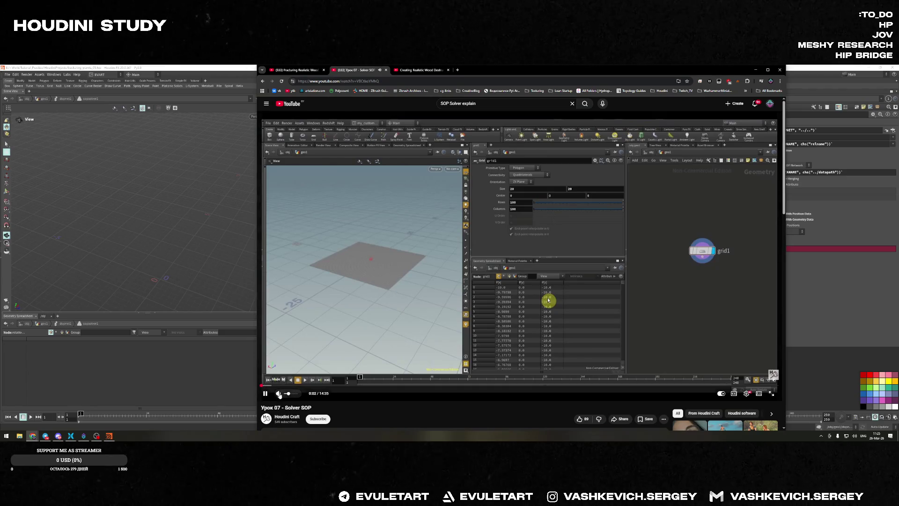
- Pause the video and merge the Google AI answer window into the main browser
click(516, 284)
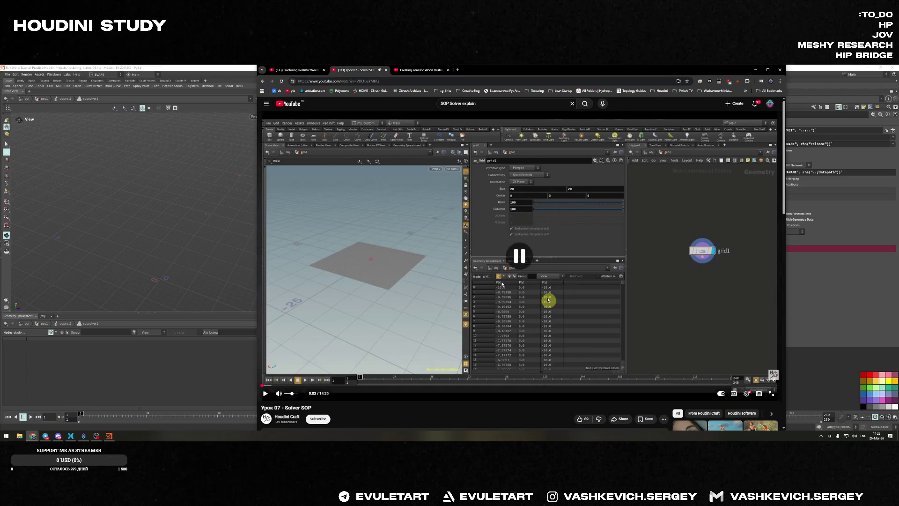
key(alt+Tab)
click(593, 152)
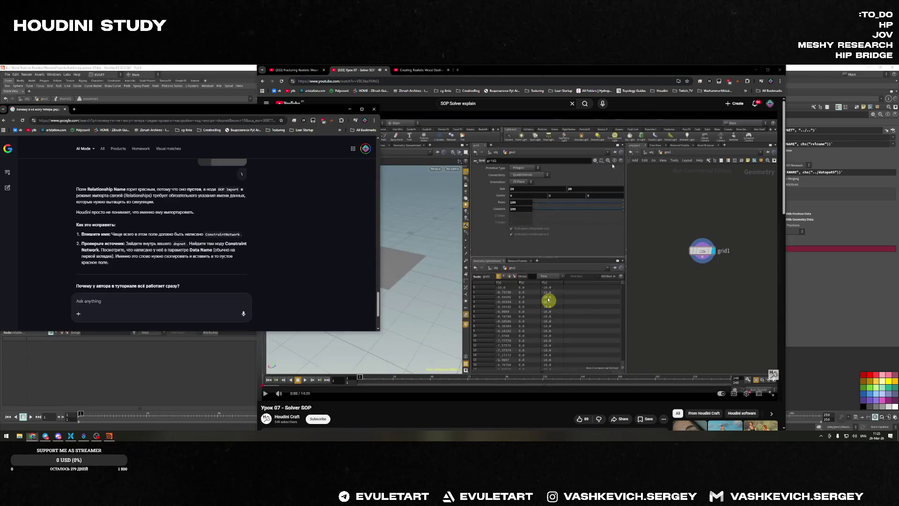
drag(188, 106, 279, 71)
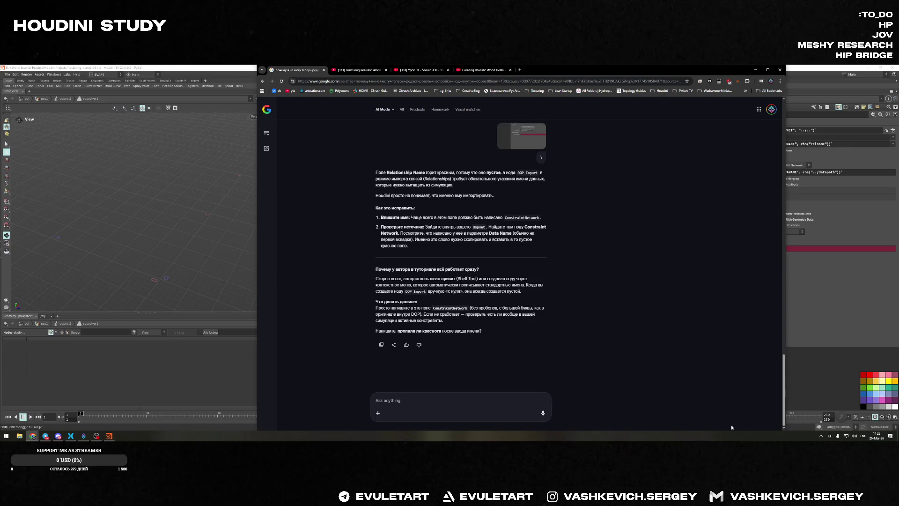
key(alt+Tab)
key(Escape)
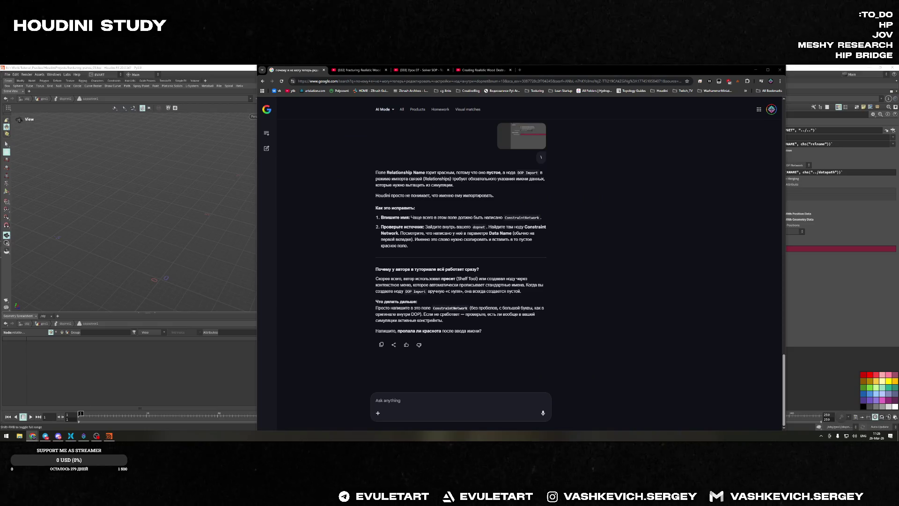
- Resume the Solver SOP lesson, adjust volume and skip through it, then pause
click(484, 71)
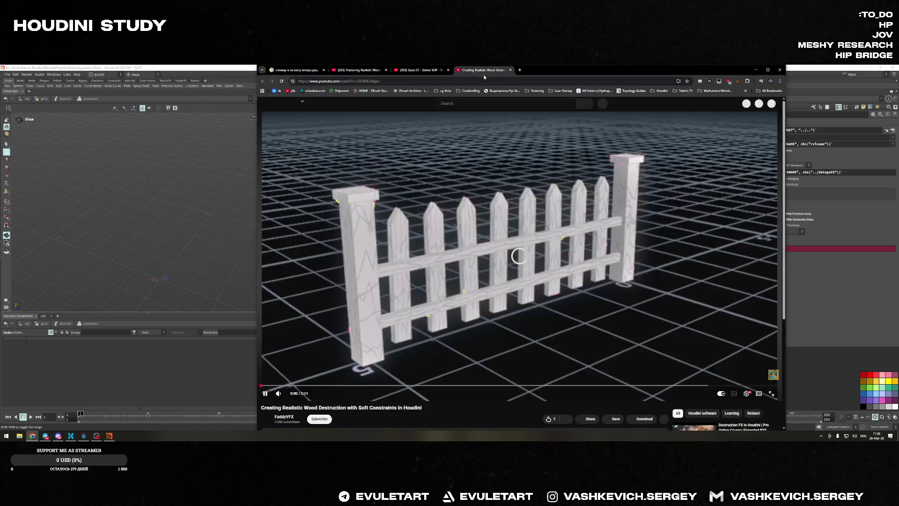
click(412, 71)
click(508, 268)
key(Down)
key(Up)
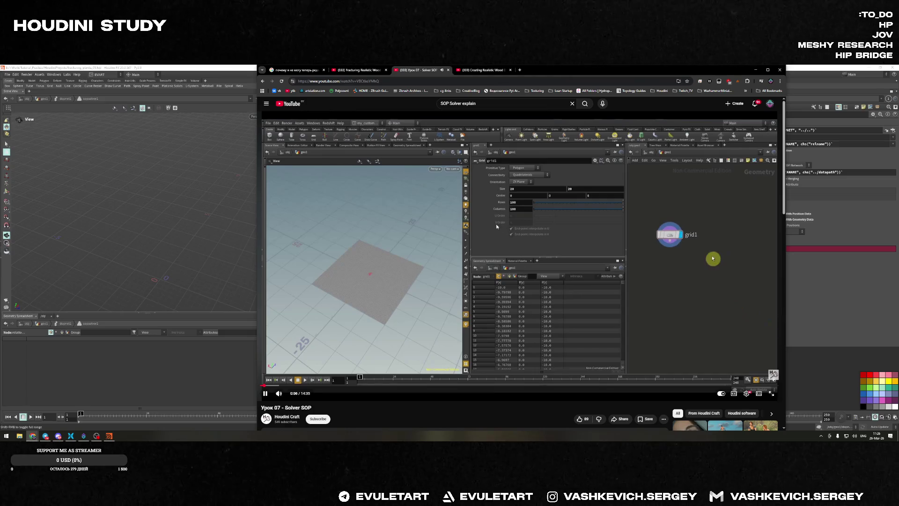
click(505, 217)
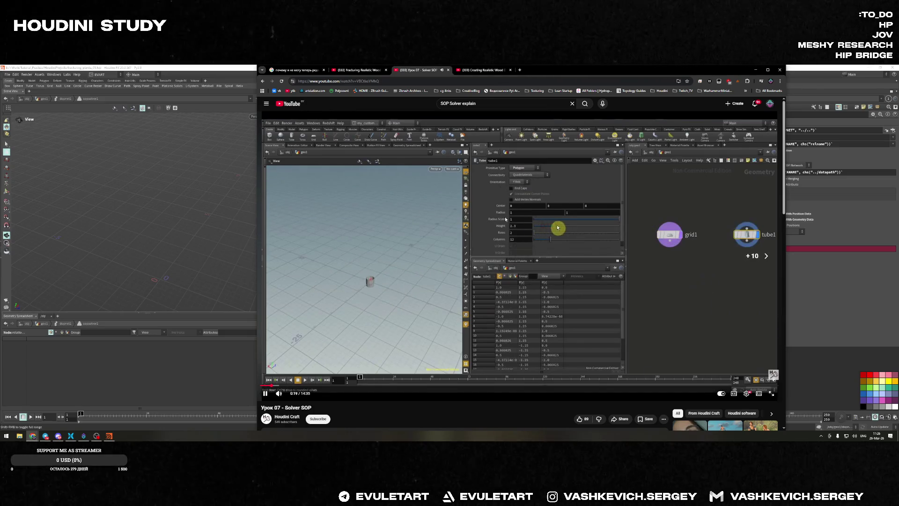
key(j)
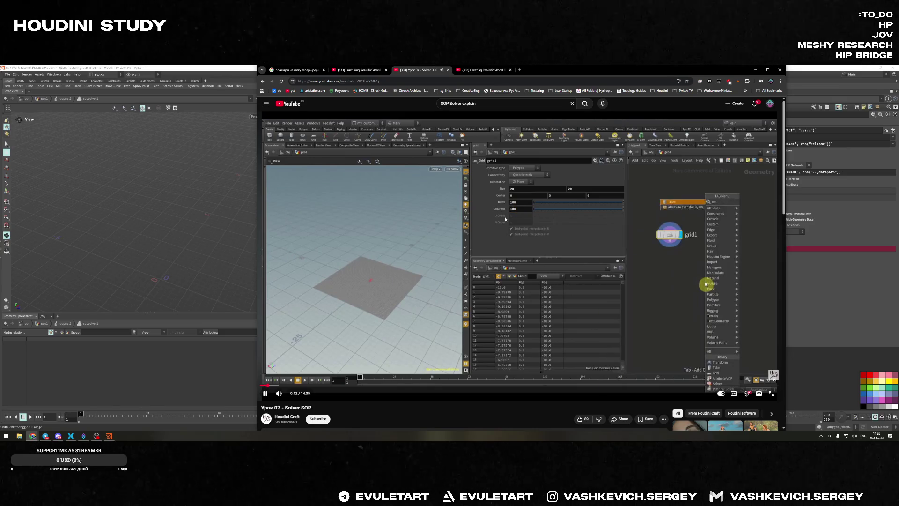
key(l)
key(l)
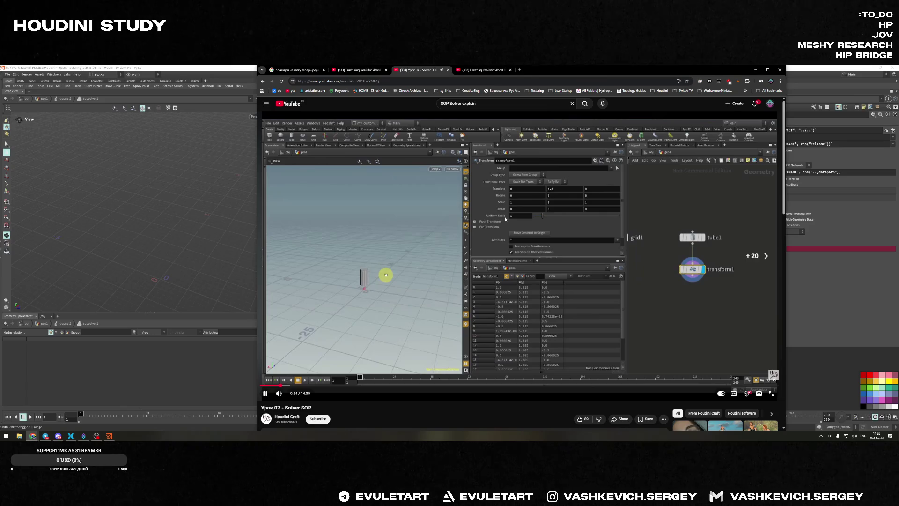
key(Right)
key(Right)
key(Right)
key(Right)
key(Right)
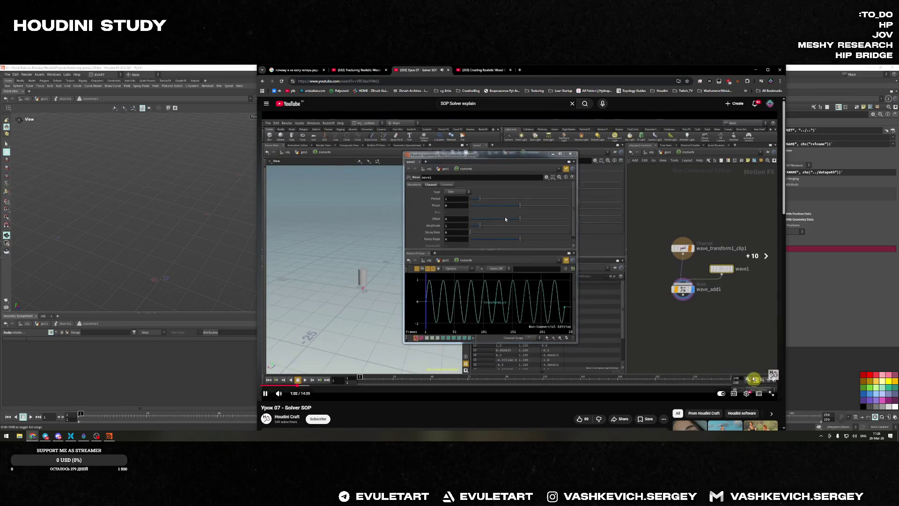
key(Right)
key(Right)
key(Right)
key(Right)
key(Right)
key(Right)
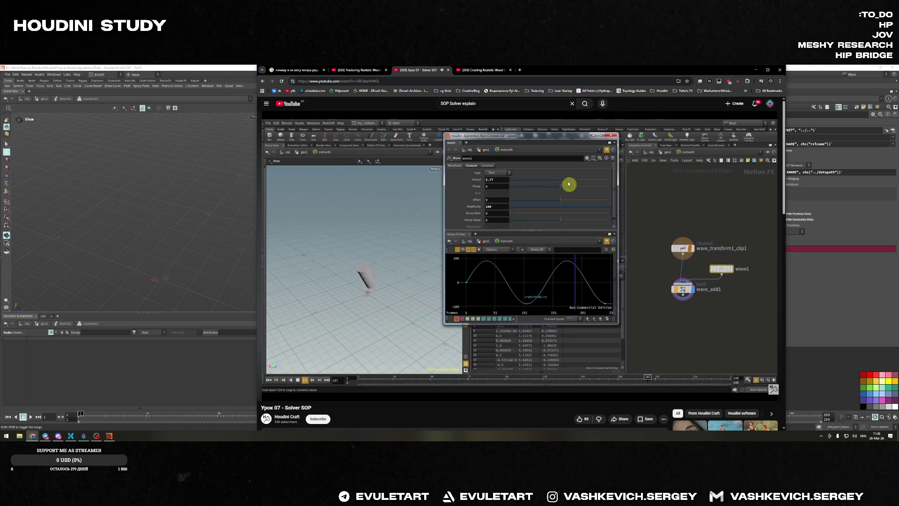
key(Right)
key(Right)
key(Right)
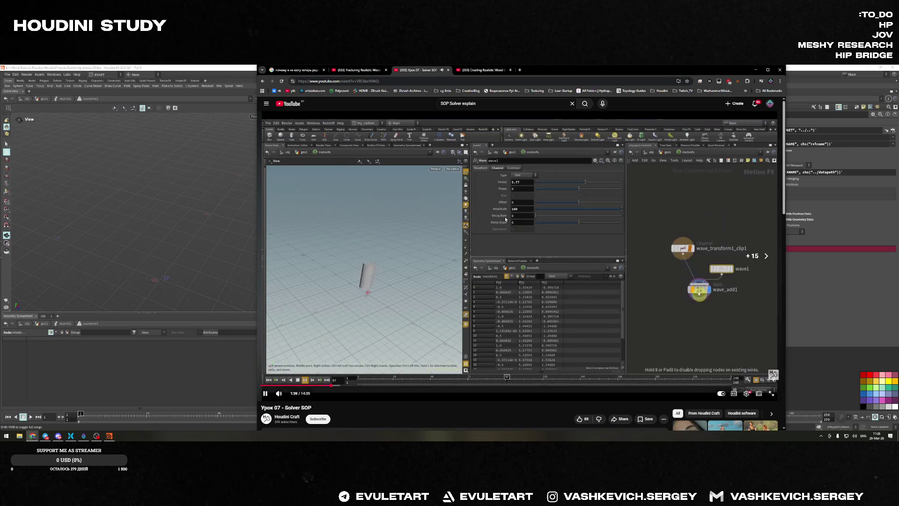
key(space)
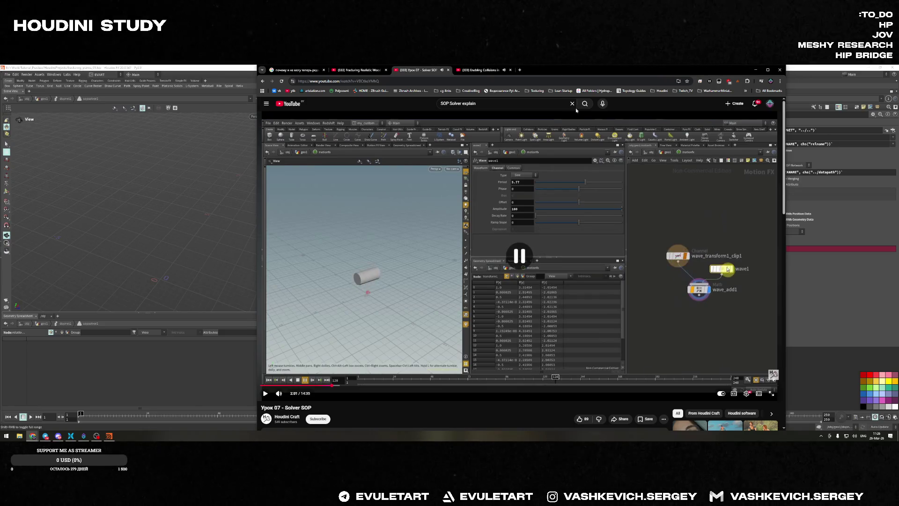
- Switch to the RBD Bullet Solver collisions tutorial tab and watch it full screen
key(ctrl+Tab)
key(space)
key(space)
key(Down)
key(Down)
key(f)
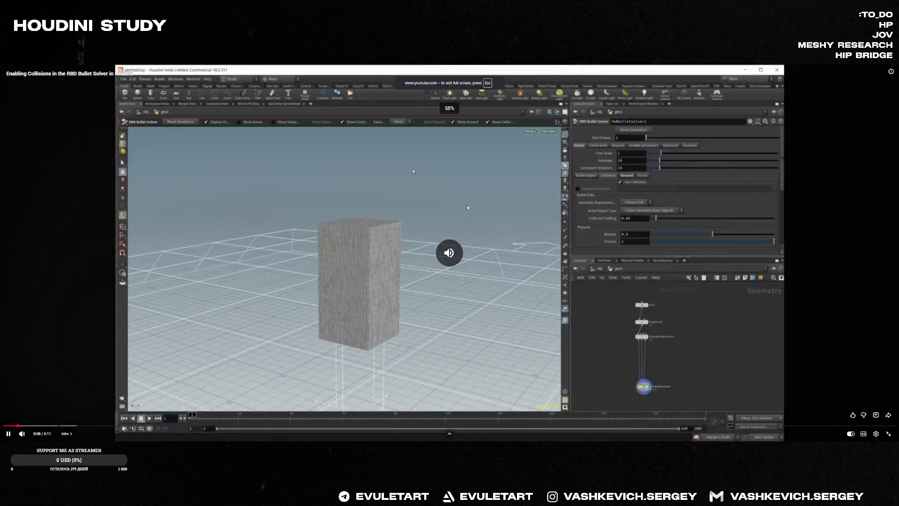
- Skip ahead in the collisions tutorial, raise the volume and play it full screen
key(f)
key(Right)
key(Right)
key(Right)
key(Up)
key(Up)
key(Up)
key(Up)
key(Up)
key(Up)
key(Up)
key(Up)
key(f)
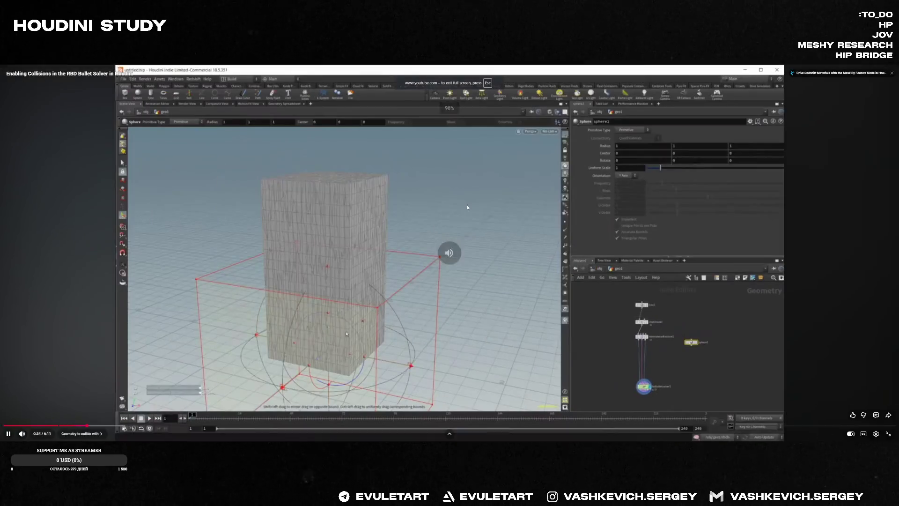
key(space)
key(space)
key(space)
key(space)
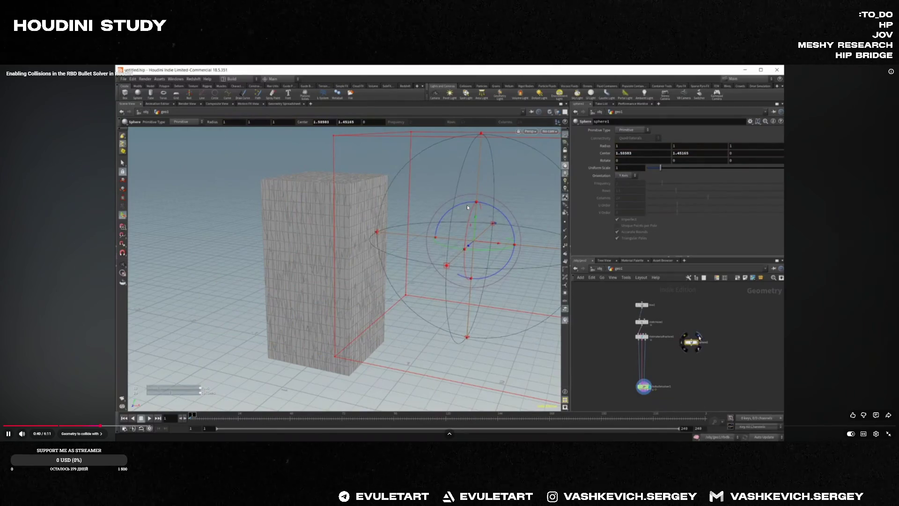
- Pause at the sphere collider setup, leave full screen and return to Houdini
key(space)
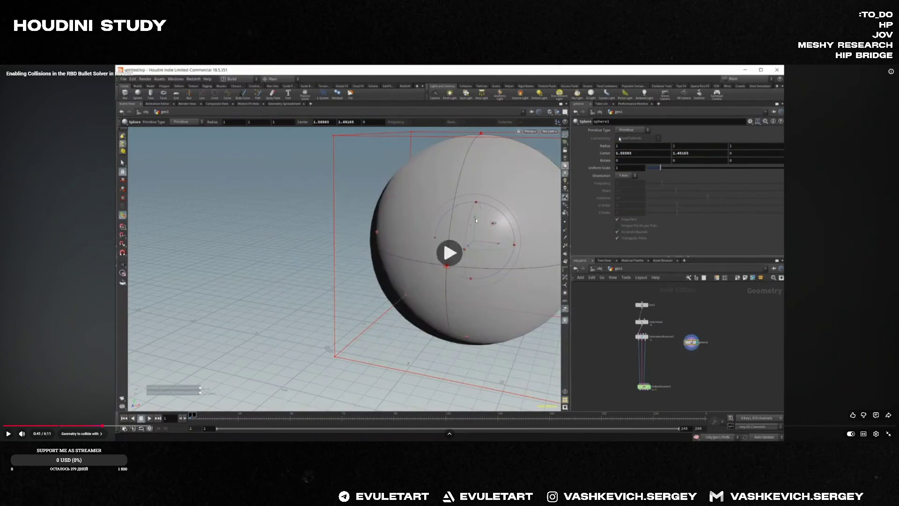
key(Escape)
key(alt+Tab)
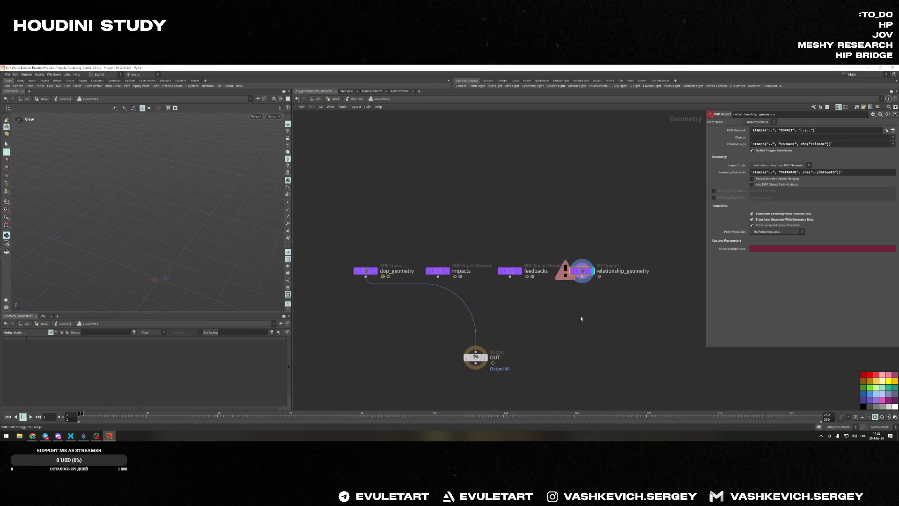
- Show the relationship_geometry node's info popup with its missing-data error
middle_click(591, 272)
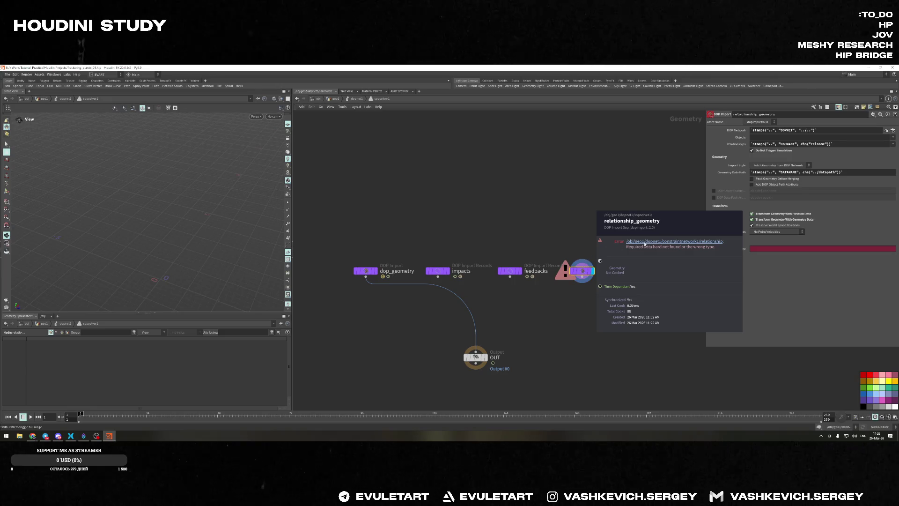
middle_click(585, 276)
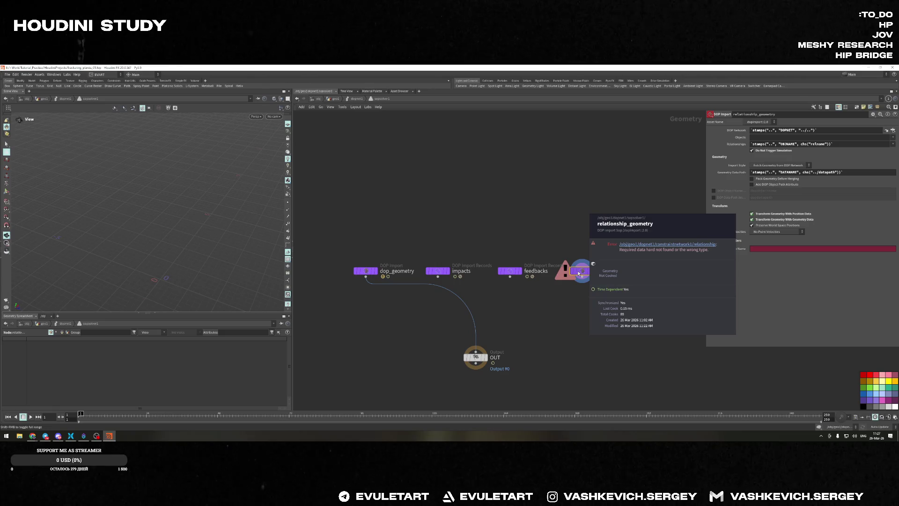
middle_click(578, 272)
middle_click(575, 270)
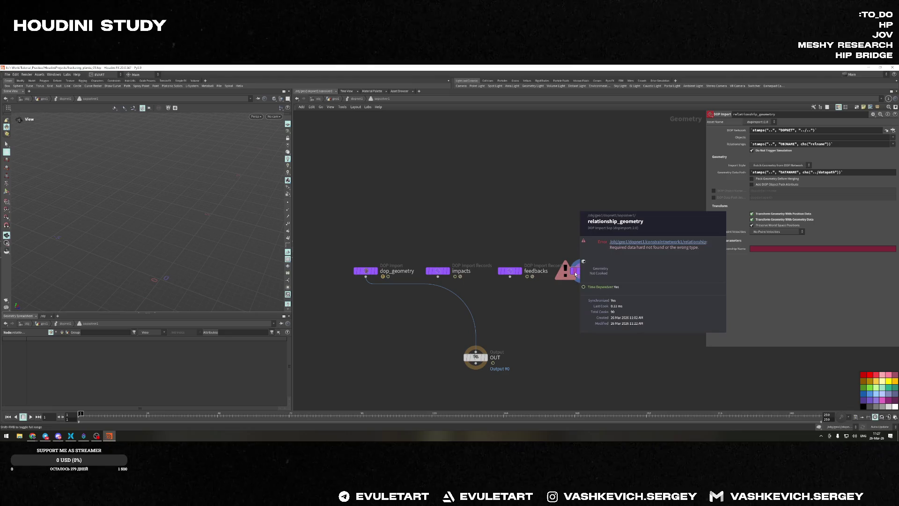
- Capture a screenshot of the error popup and switch back to the browser
key(Print)
drag(531, 197, 735, 345)
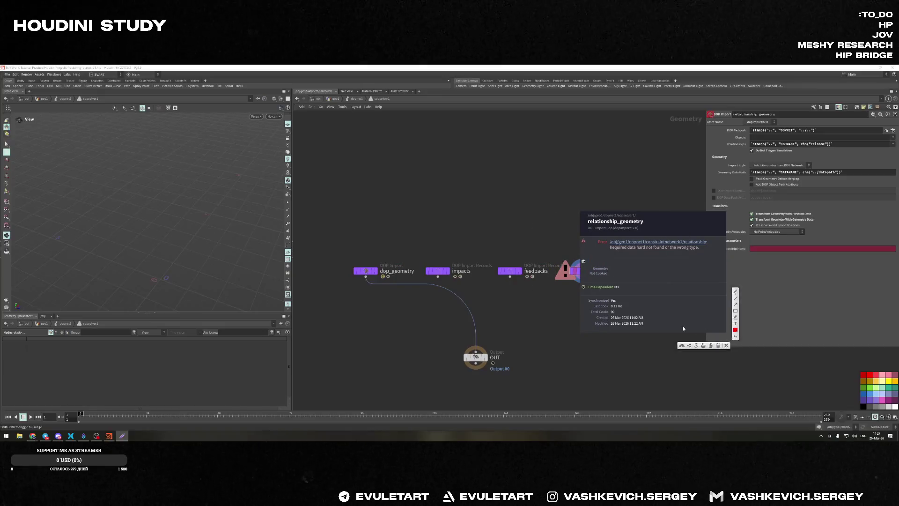
key(alt+Tab)
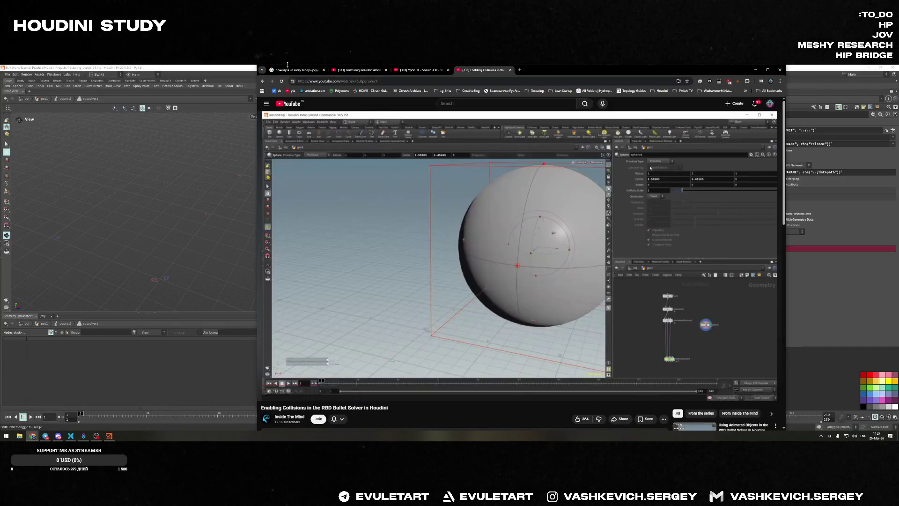
- Send the error screenshot to the Google AI Mode conversation
click(295, 70)
key(Return)
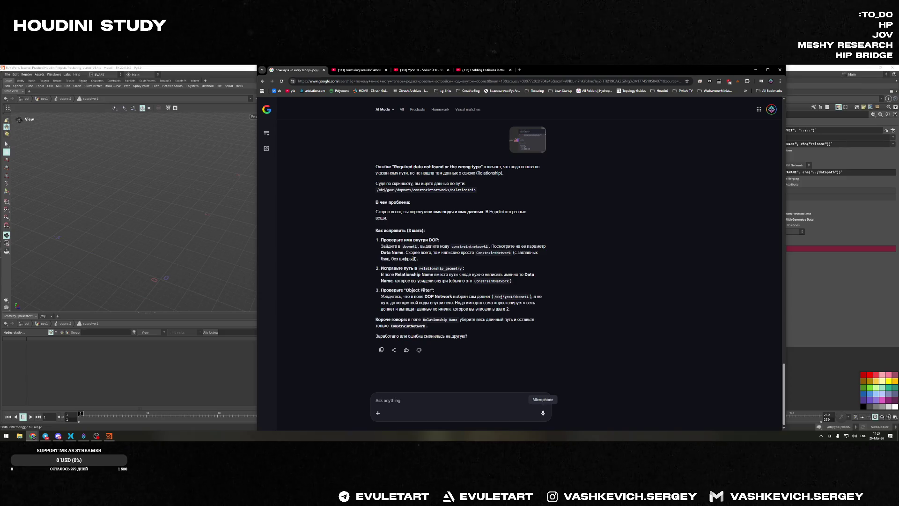
- Read the suggested fix, selecting words in the answer, then return to Houdini
double_click(406, 258)
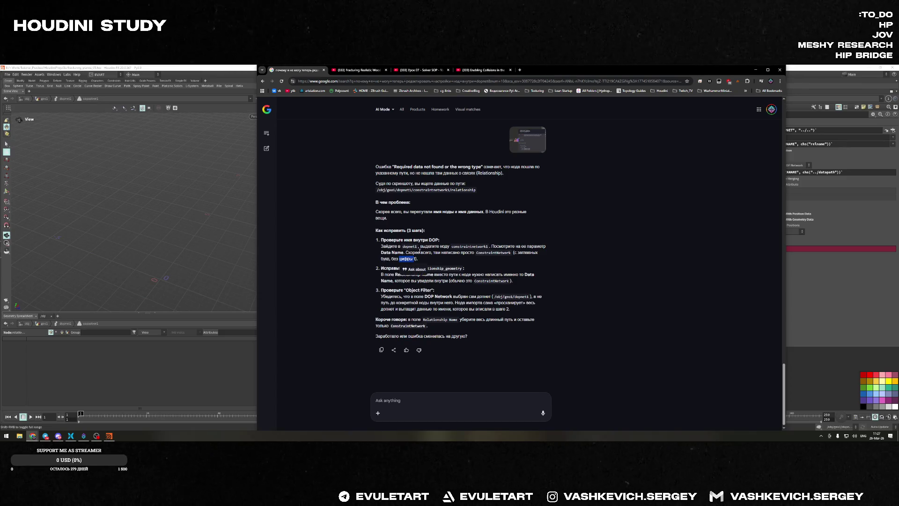
click(422, 251)
double_click(426, 252)
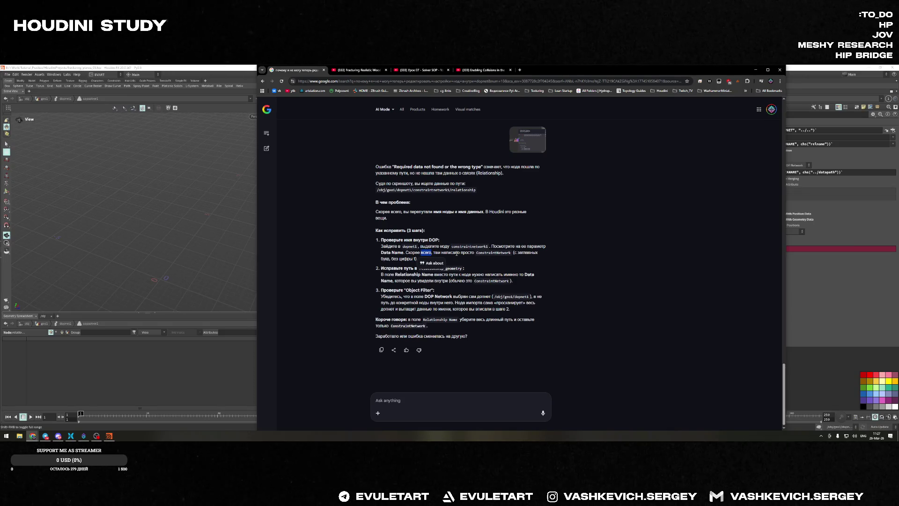
key(alt+Tab)
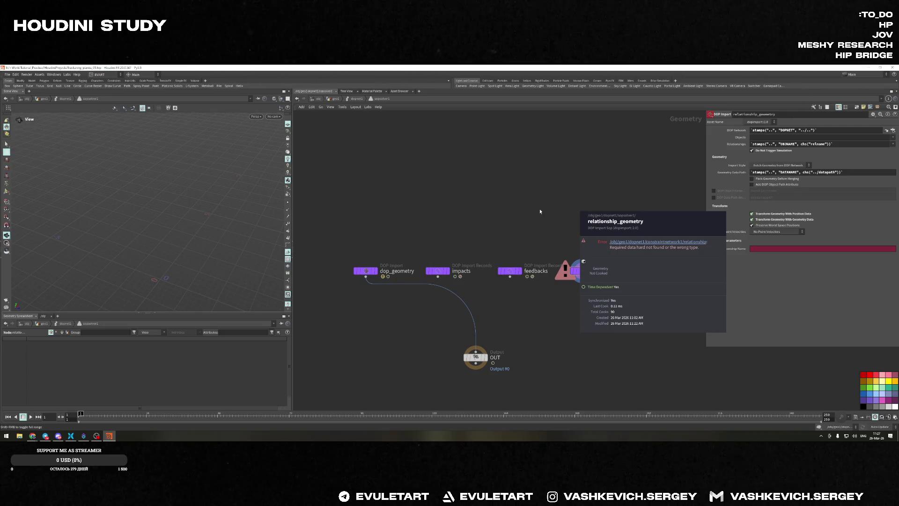
- Select constraintnetwork1 inside the DOP network and compare its name with the AI answer
middle_drag(535, 242, 551, 239)
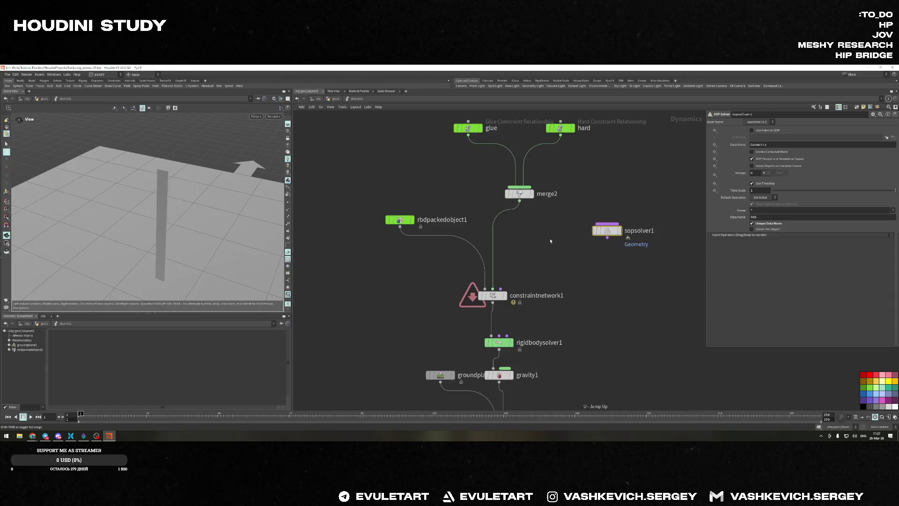
click(492, 295)
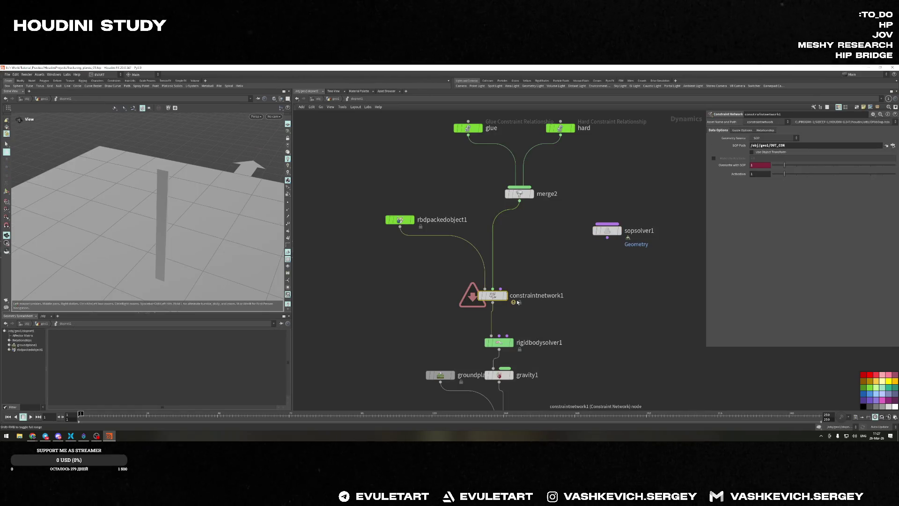
key(alt+Tab)
double_click(772, 126)
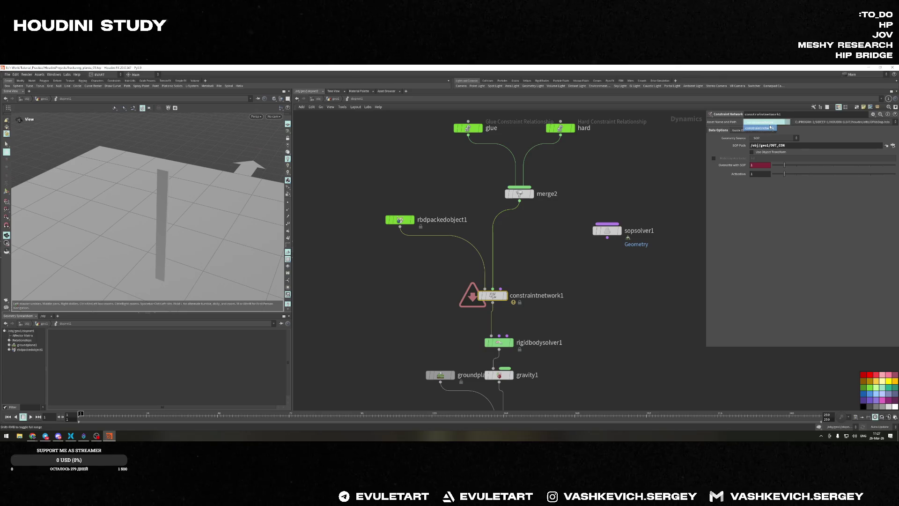
key(alt+Tab)
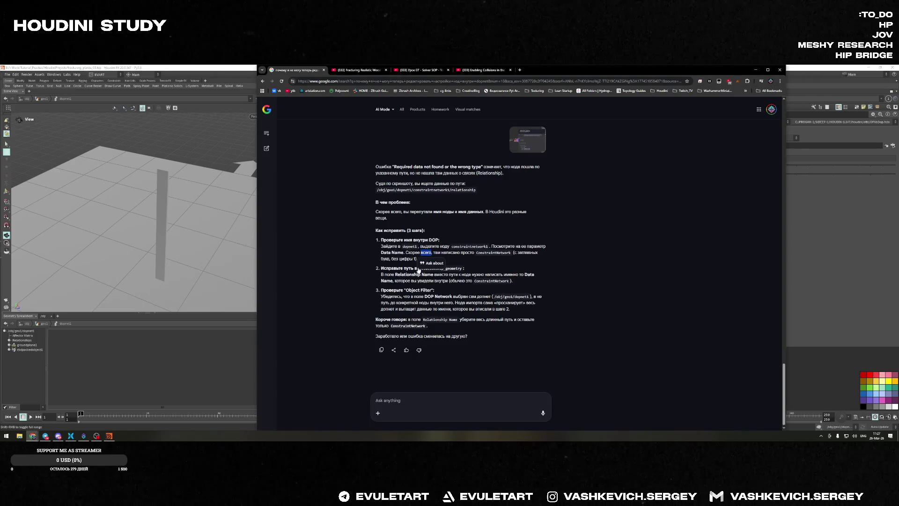
key(alt+Tab)
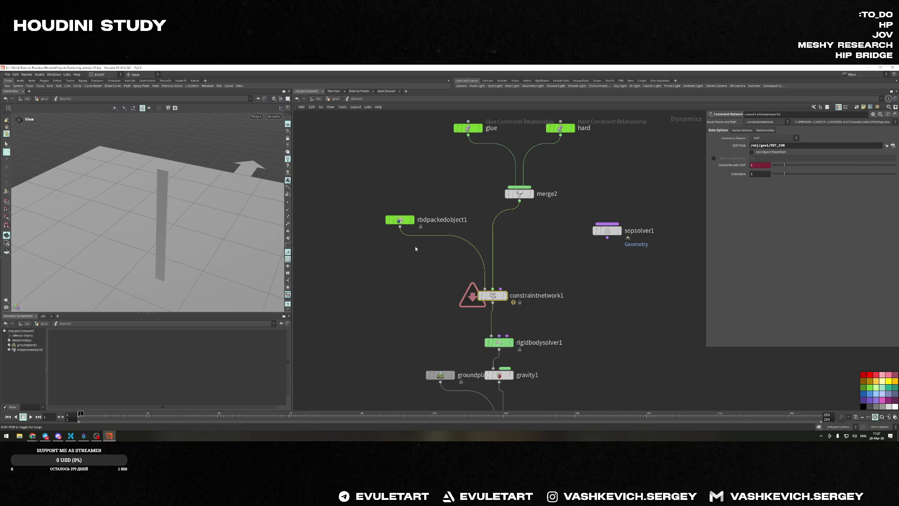
key(alt+Tab)
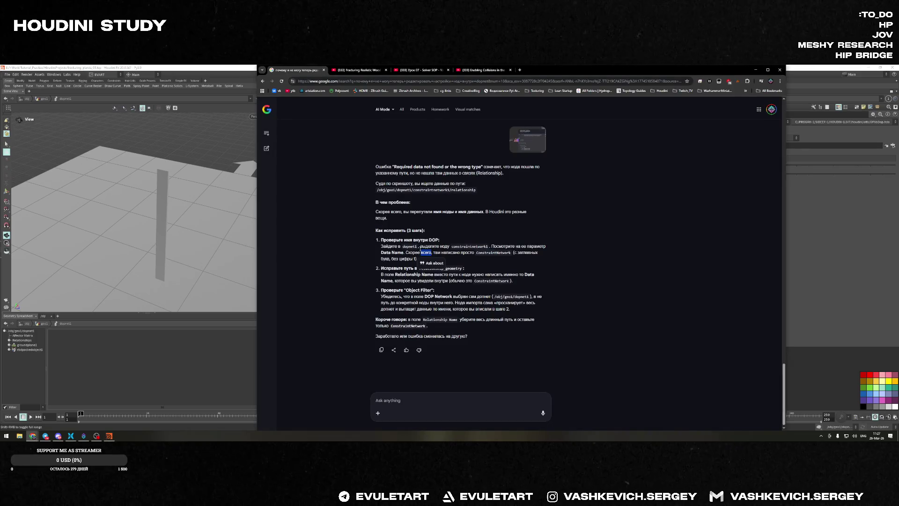
key(alt+Tab)
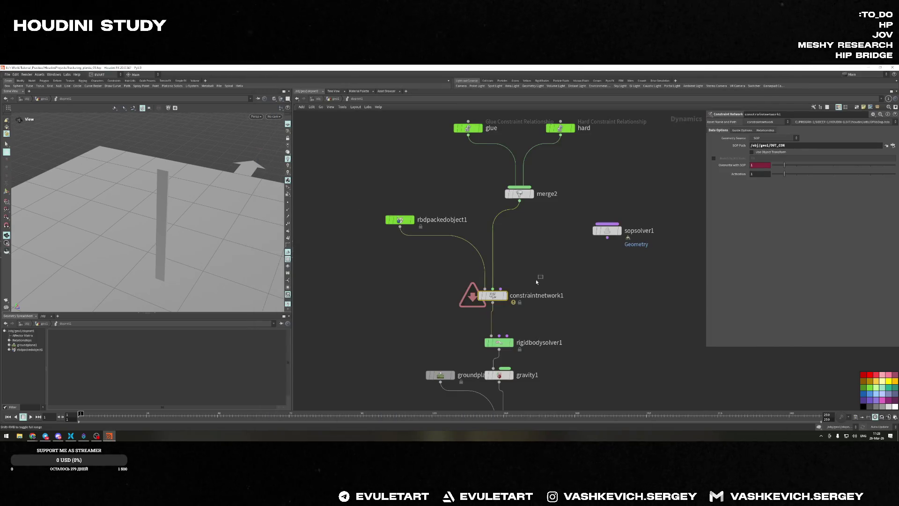
- Check constraintnetwork1's node info, Relationship settings and Geometry Source options against the AI advice
middle_click(494, 296)
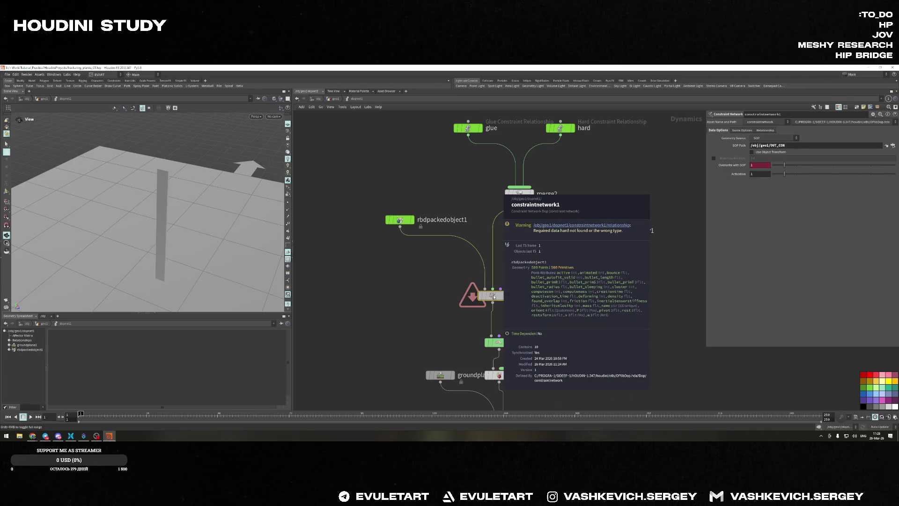
middle_drag(494, 296, 500, 332)
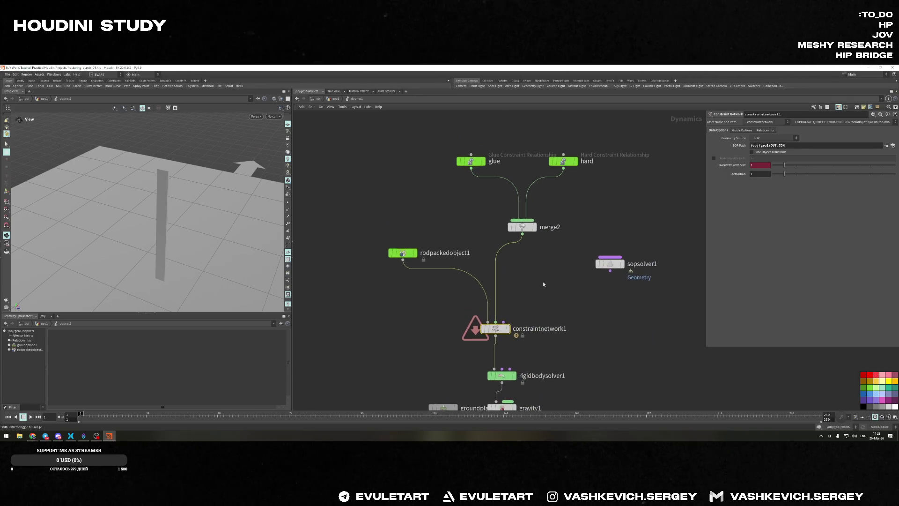
middle_click(500, 333)
key(alt+Tab)
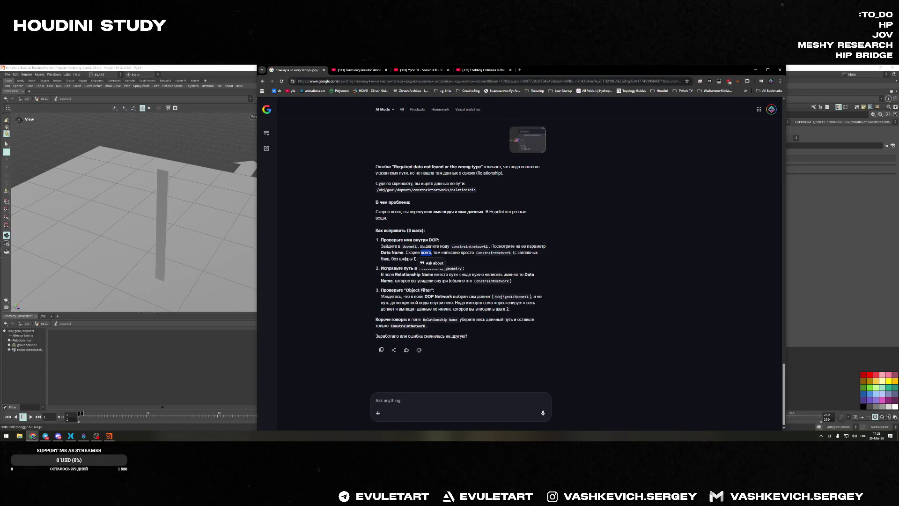
key(alt+Tab)
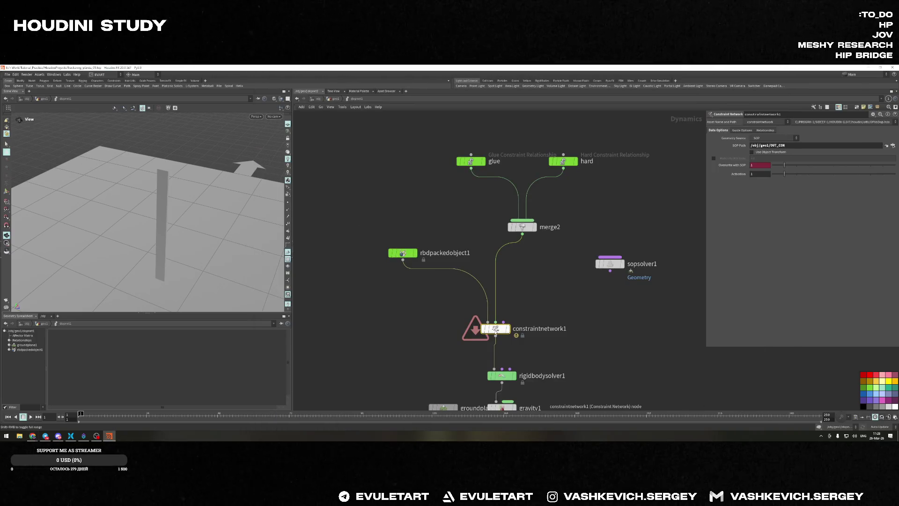
click(766, 130)
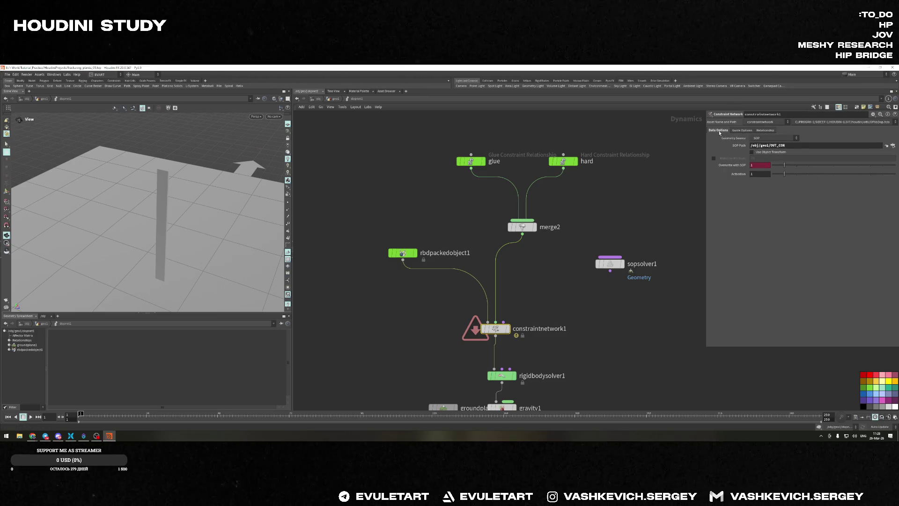
click(773, 139)
key(alt+Tab)
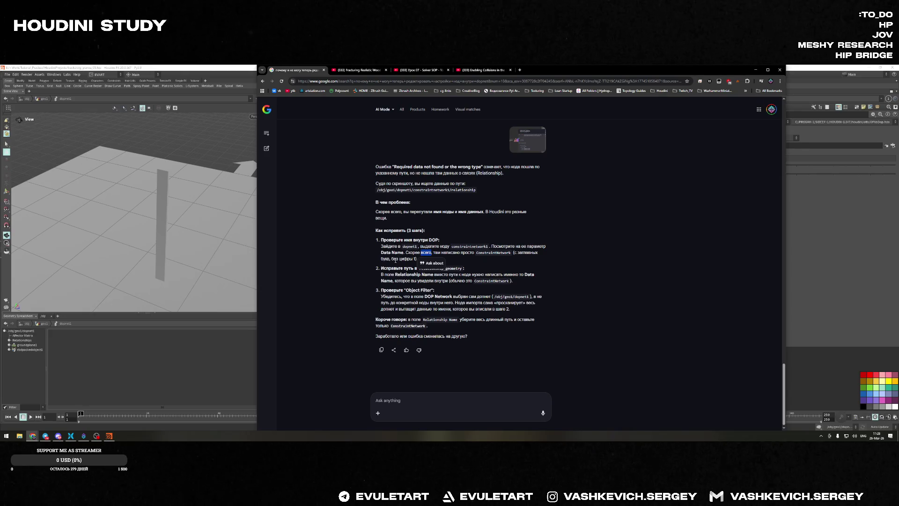
- Set Overwrite with SOP to 2 and wire sopsolver1's output into constraintnetwork1
key(alt+Tab)
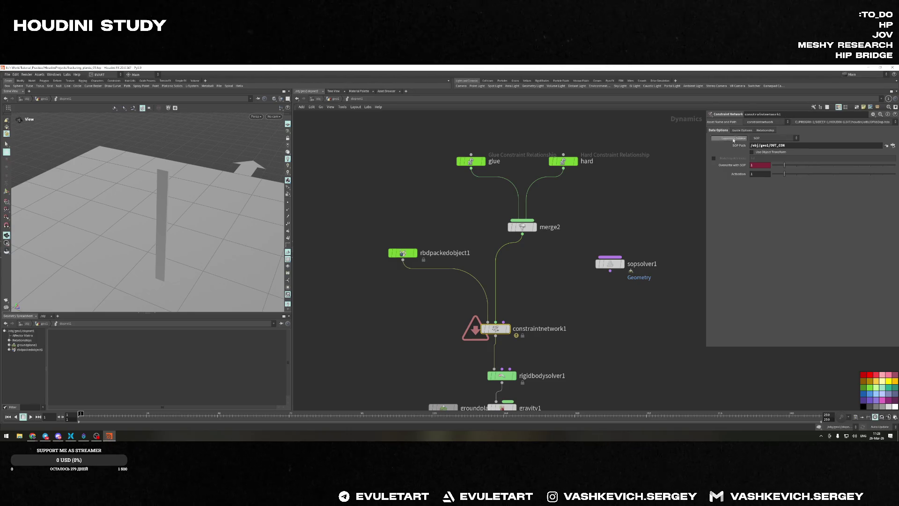
drag(733, 165, 794, 167)
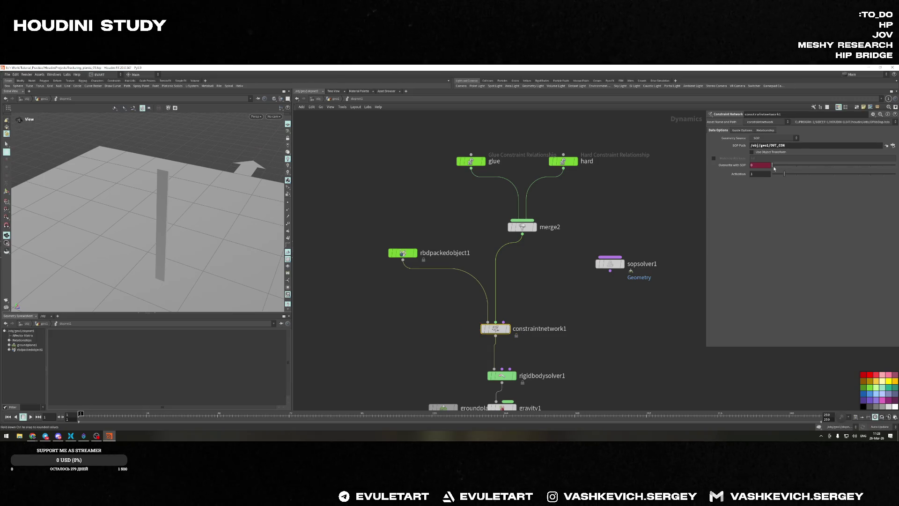
drag(610, 270, 504, 321)
- Dive into sopsolver1 and check relationship_geometry's node info warning
click(610, 265)
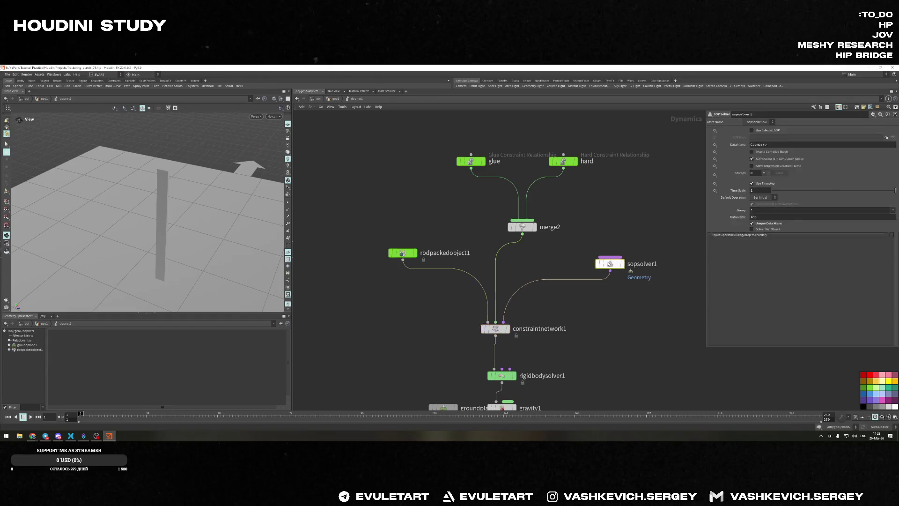
double_click(610, 264)
middle_click(597, 269)
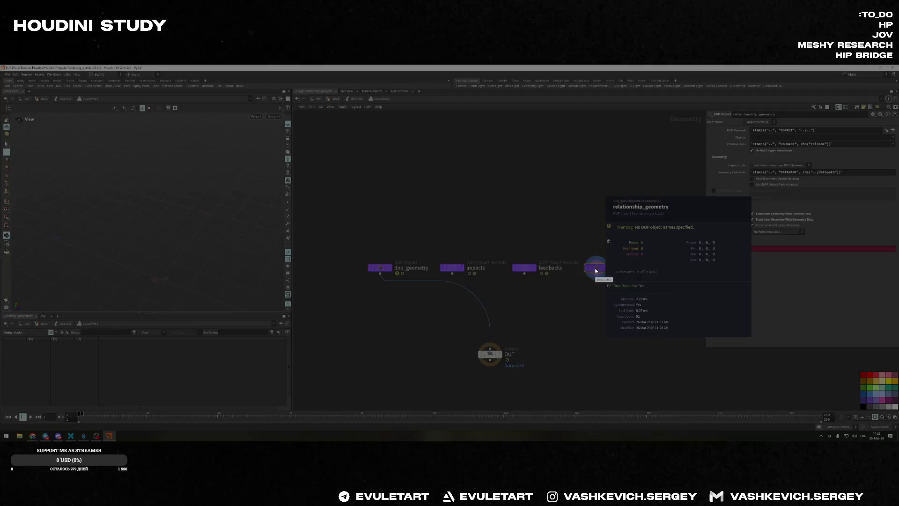
key(alt+Tab)
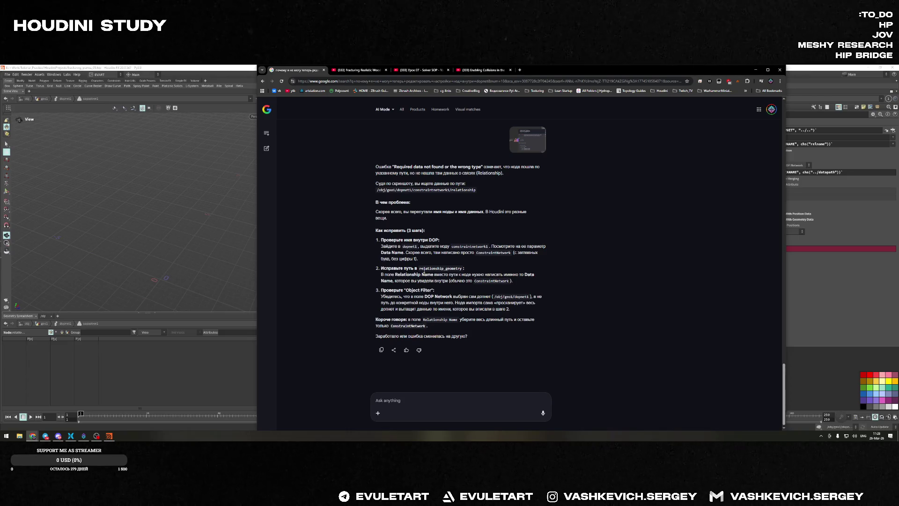
double_click(441, 268)
click(416, 274)
double_click(440, 268)
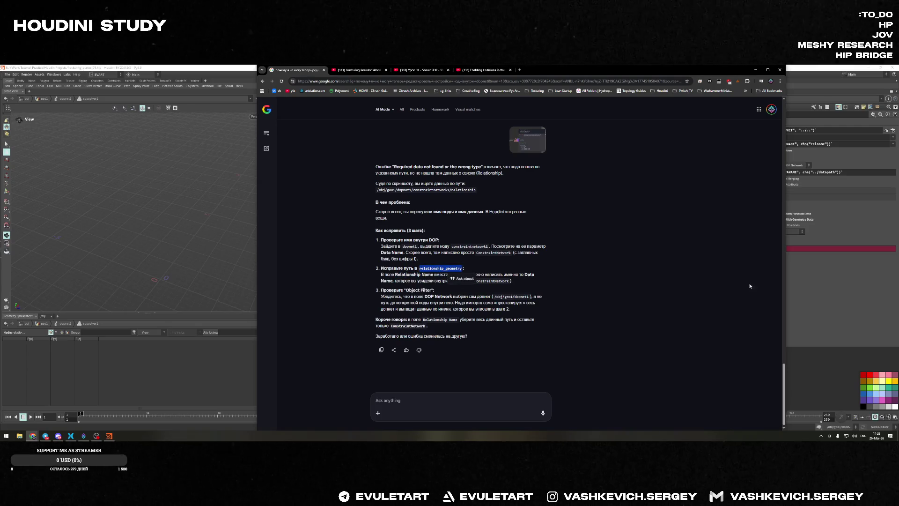
double_click(454, 275)
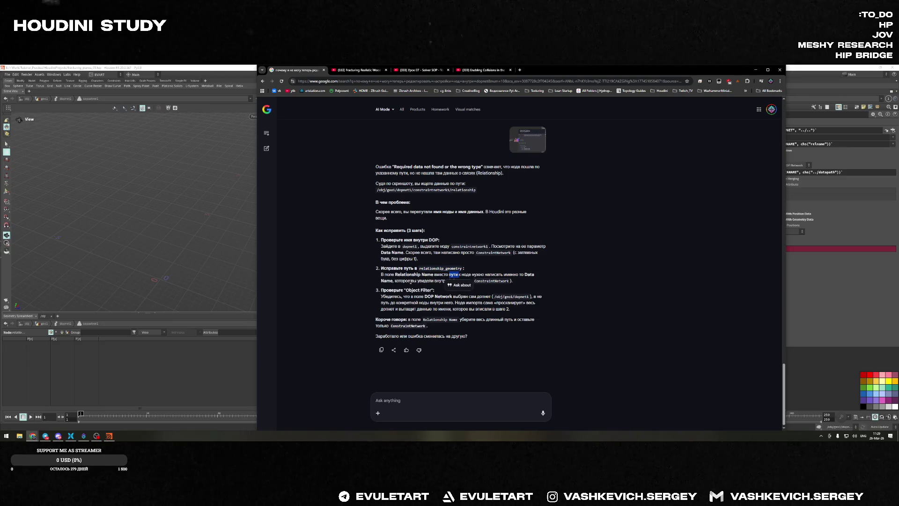
click(396, 281)
key(alt+Tab)
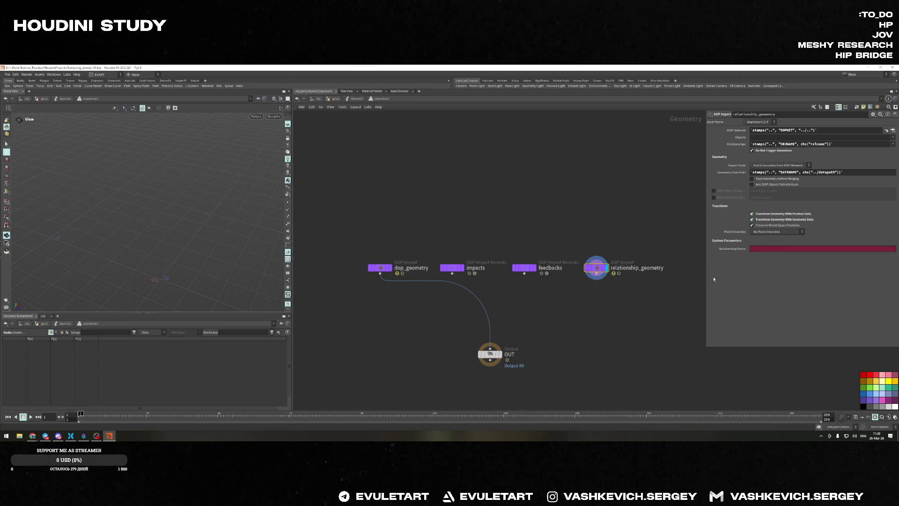
- Confirm ConstraintNetwork as relationship_geometry's Relationship Name and go up to dopnet1
key(alt+Tab)
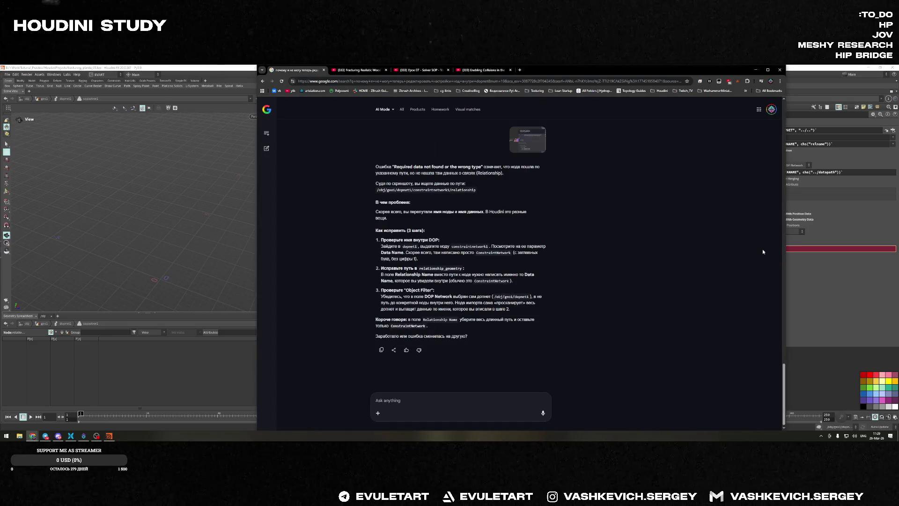
key(alt+Tab)
text(ConstraintNetw)
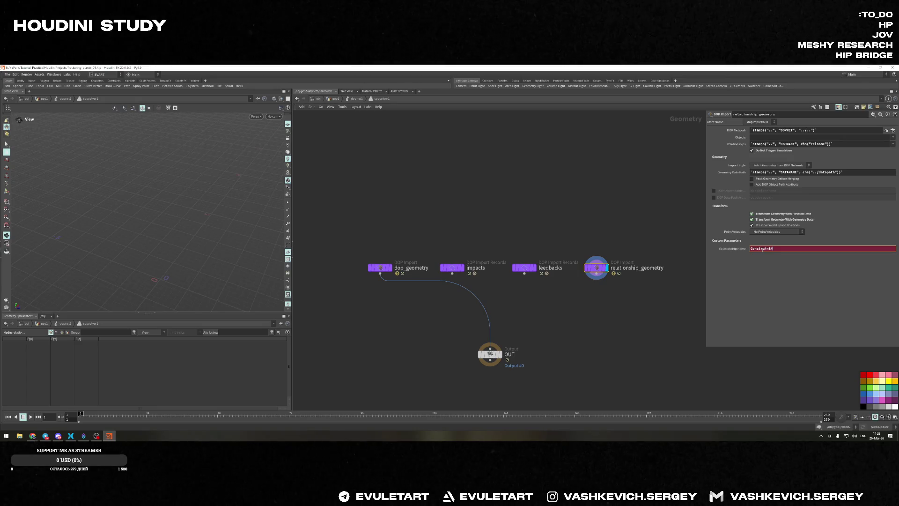
text(ork)
key(Return)
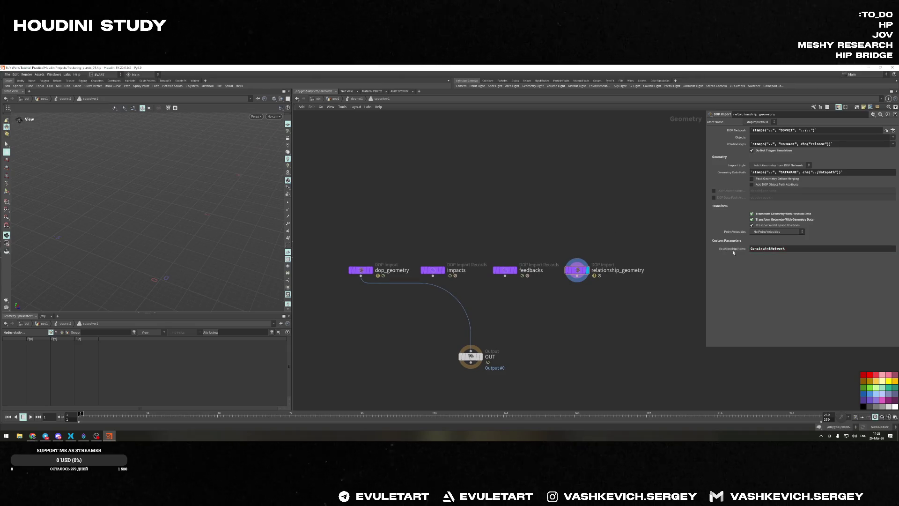
key(alt+Tab)
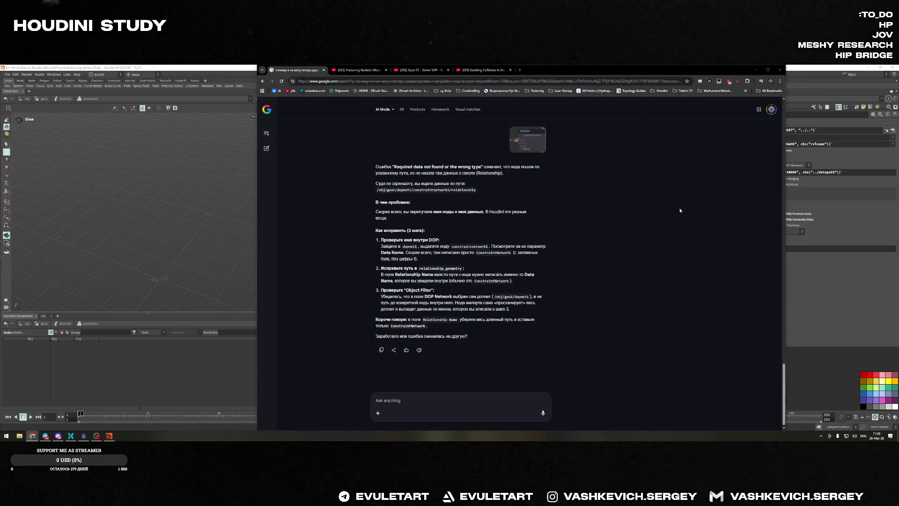
key(alt+Tab)
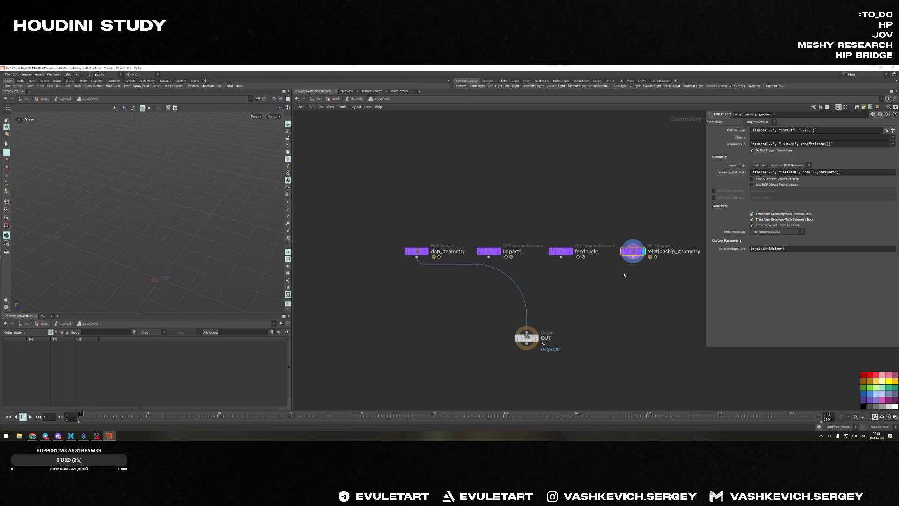
key(u)
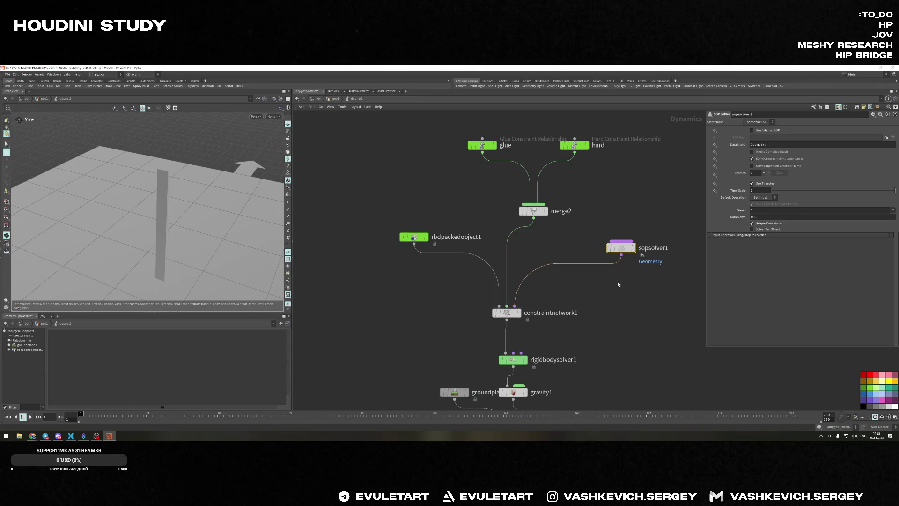
scroll(583, 254, down, 3)
- Select the output node and play the simulation so the pillar breaks into pieces
click(538, 316)
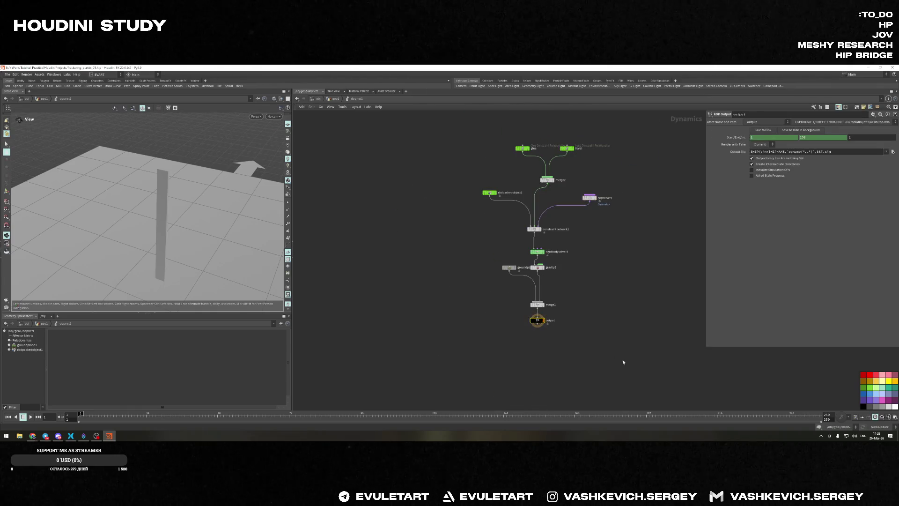
middle_drag(609, 274, 604, 319)
click(31, 417)
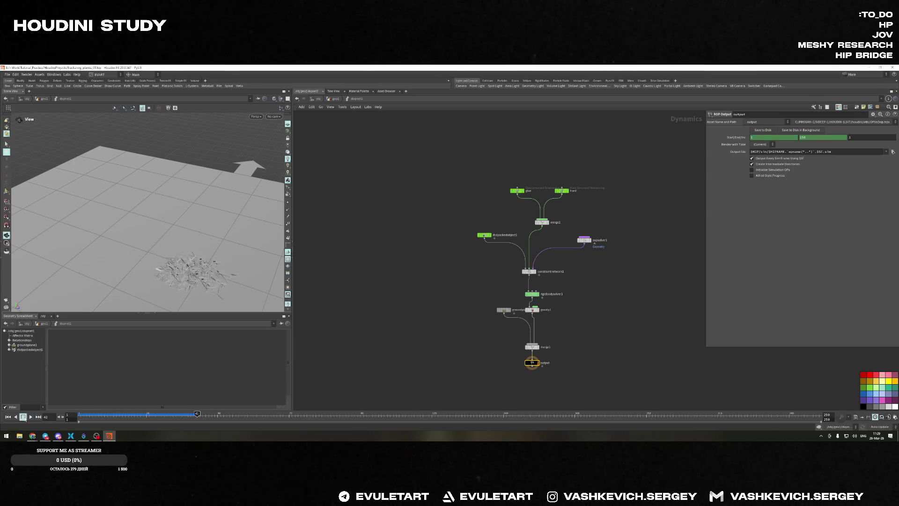
scroll(583, 252, up, 3)
scroll(591, 256, down, 5)
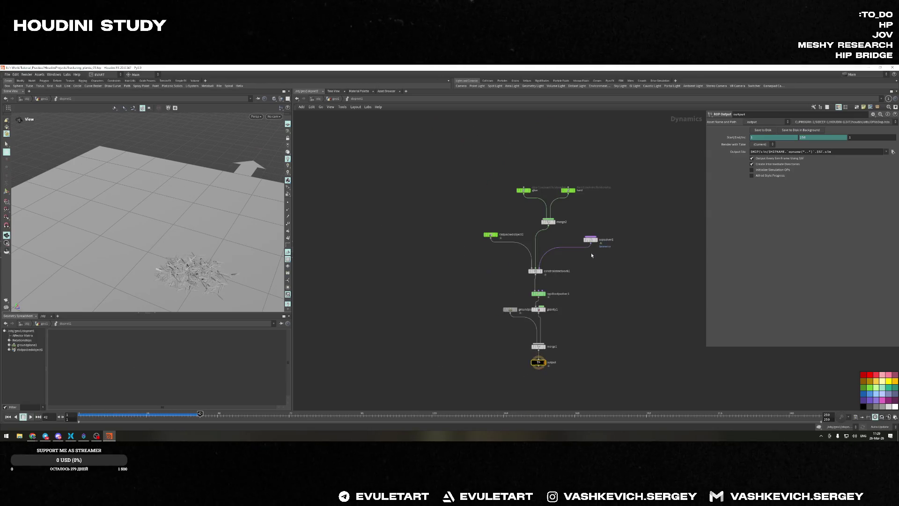
scroll(496, 258, up, 4)
- Rewind to frame 1 and dive back inside sopsolver1
click(590, 229)
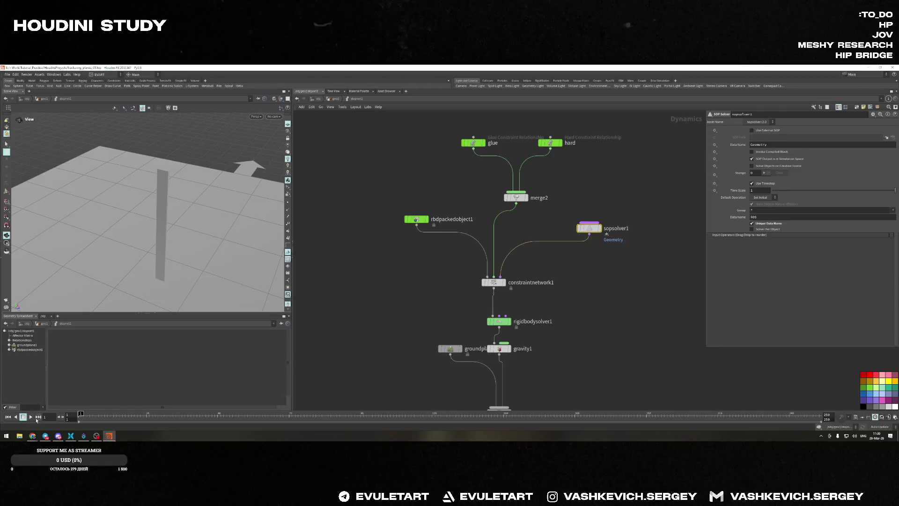
key(ctrl+Up)
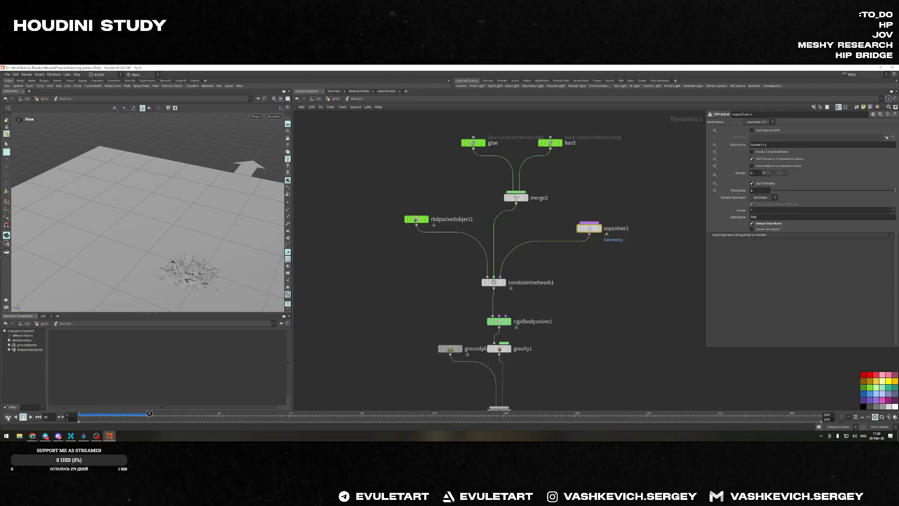
key(i)
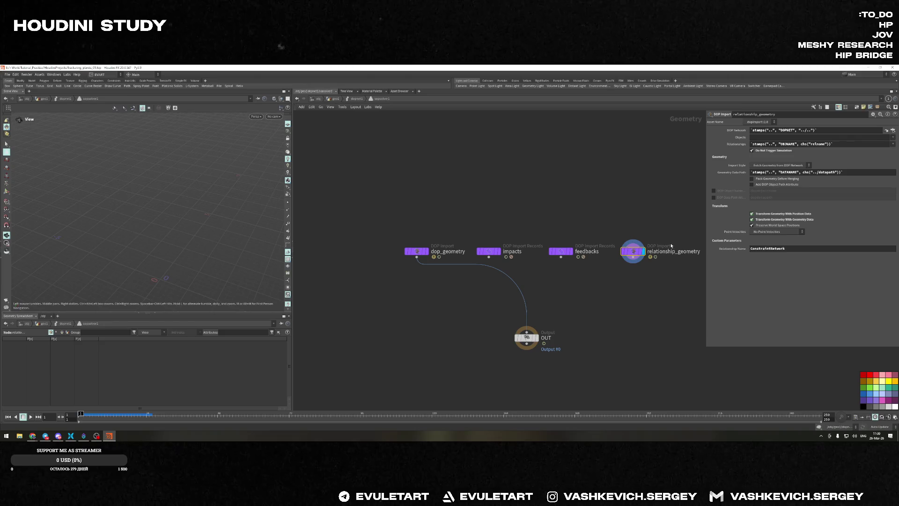
- Screen-capture relationship_geometry's 'No DOP object names specified' info popup
middle_click(636, 252)
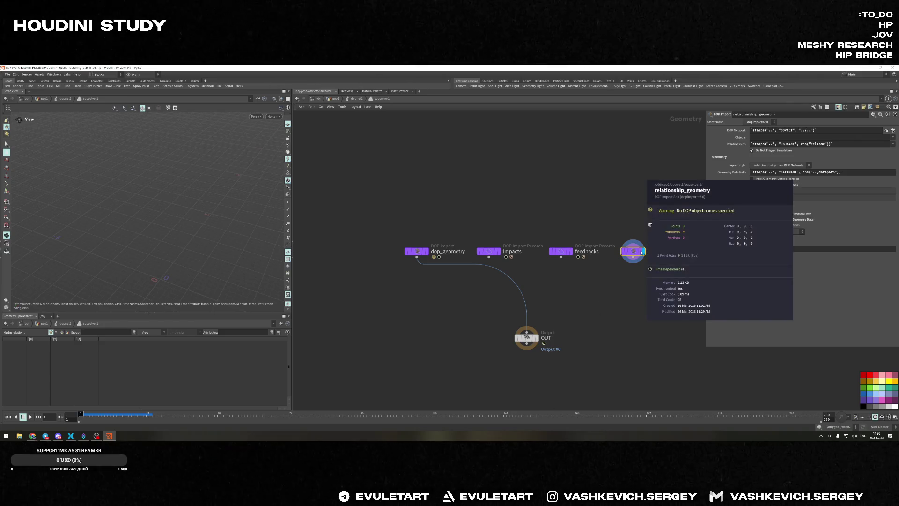
key(alt+Tab)
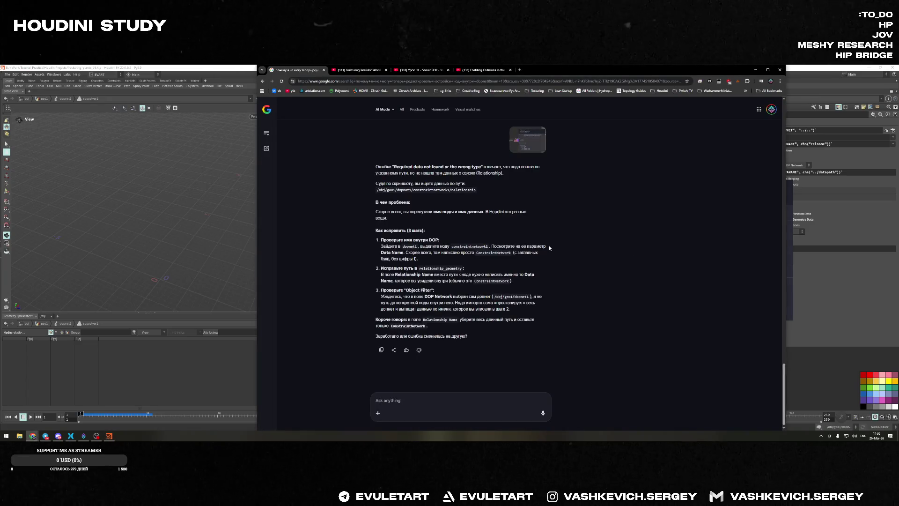
key(alt+Tab)
key(Print)
drag(642, 176, 794, 323)
- Compare with the AI answer, then select dop_geometry to view its import settings
key(alt+Tab)
click(828, 324)
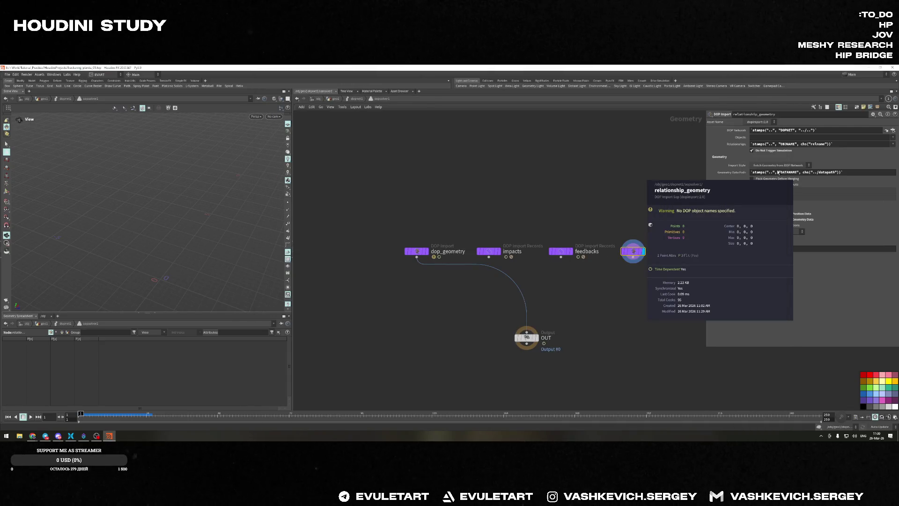
key(alt+Tab)
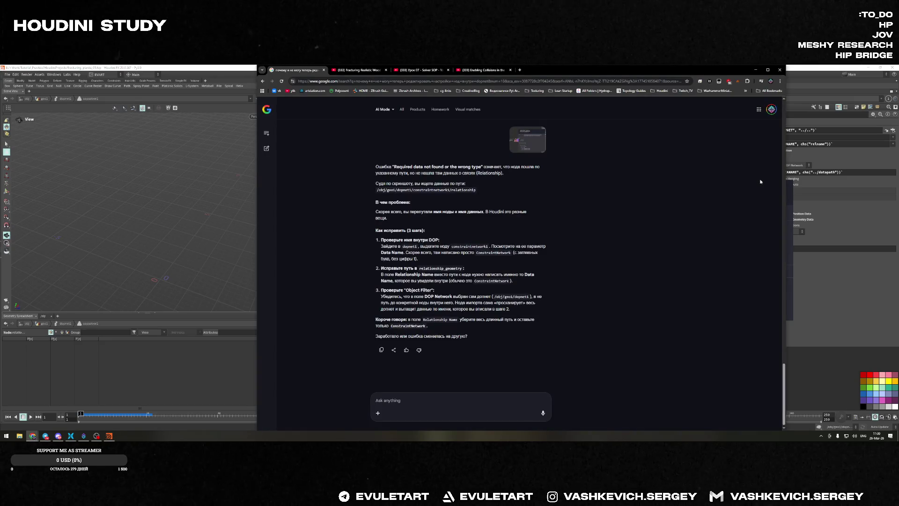
key(alt+Tab)
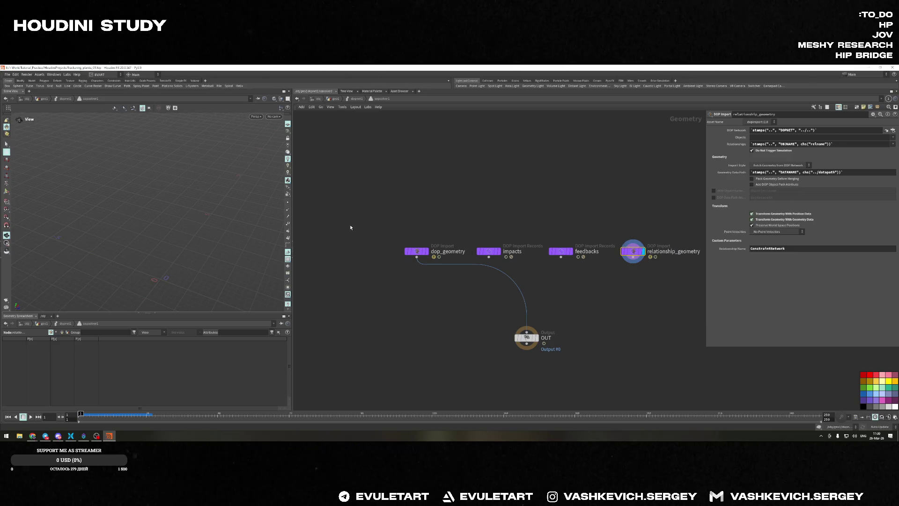
click(417, 251)
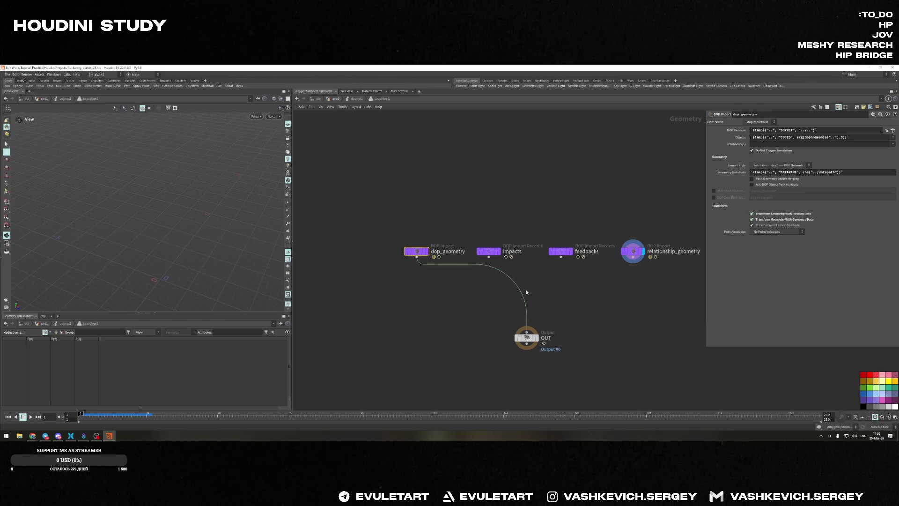
- Pick the DOP network path for relationship_geometry from the chooser
click(489, 251)
click(560, 251)
click(632, 250)
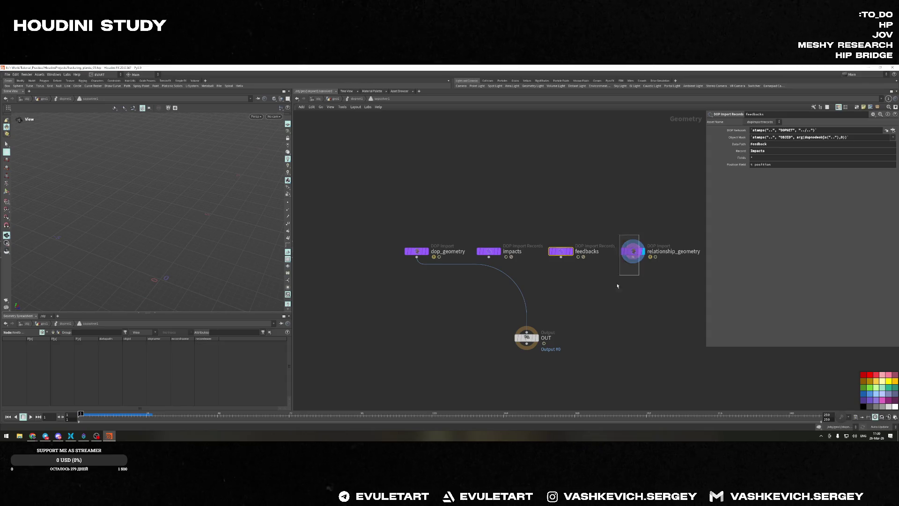
click(893, 130)
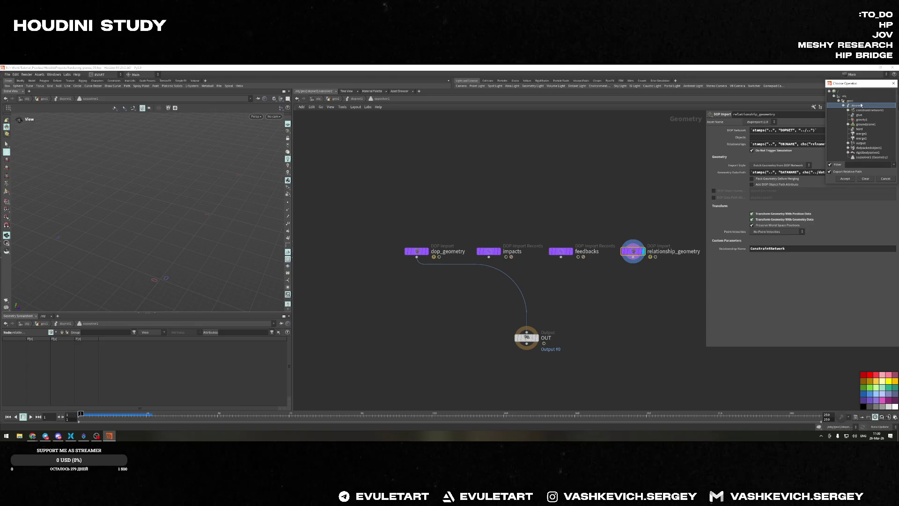
click(845, 179)
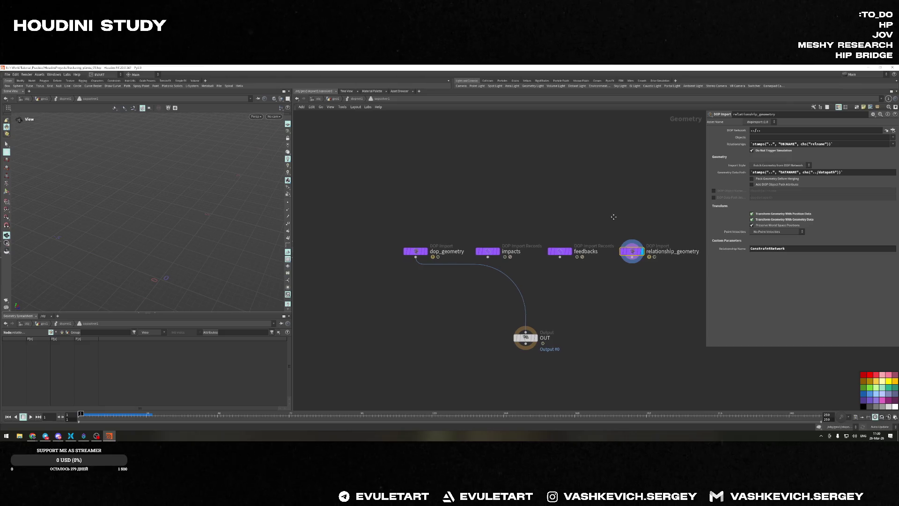
- Commit the stamps("..","DOPNET","../..") DOP Network expression and switch to the AI answer
middle_drag(616, 219, 603, 213)
key(alt+Tab)
key(alt+Tab)
middle_click(623, 234)
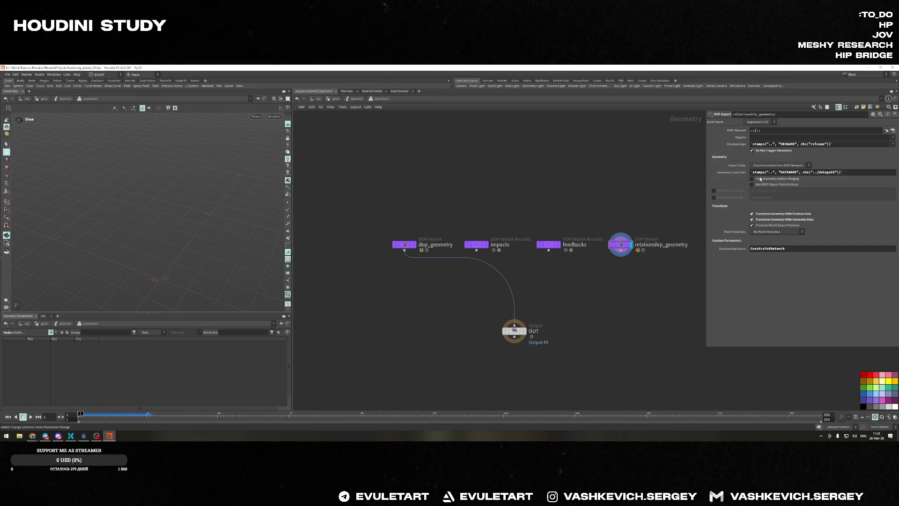
text(`stamps("..", "DOPNET", "../..")`)
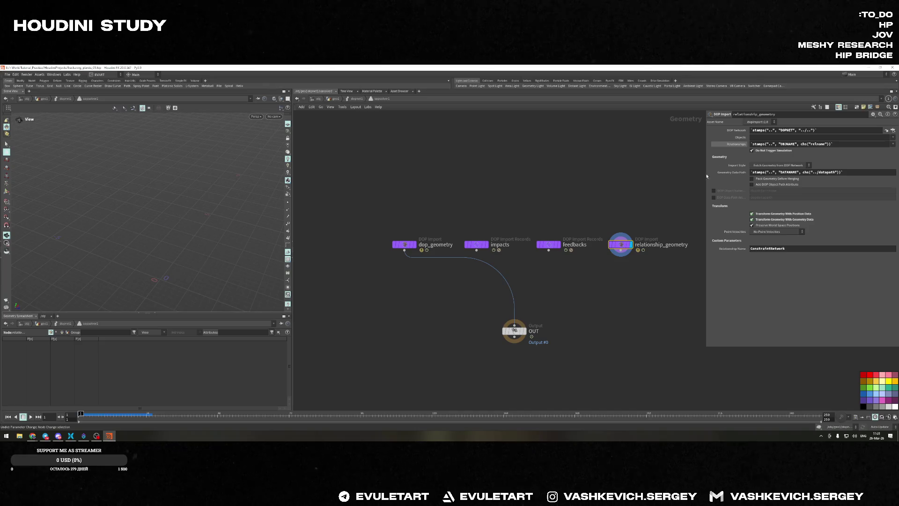
key(alt+Tab)
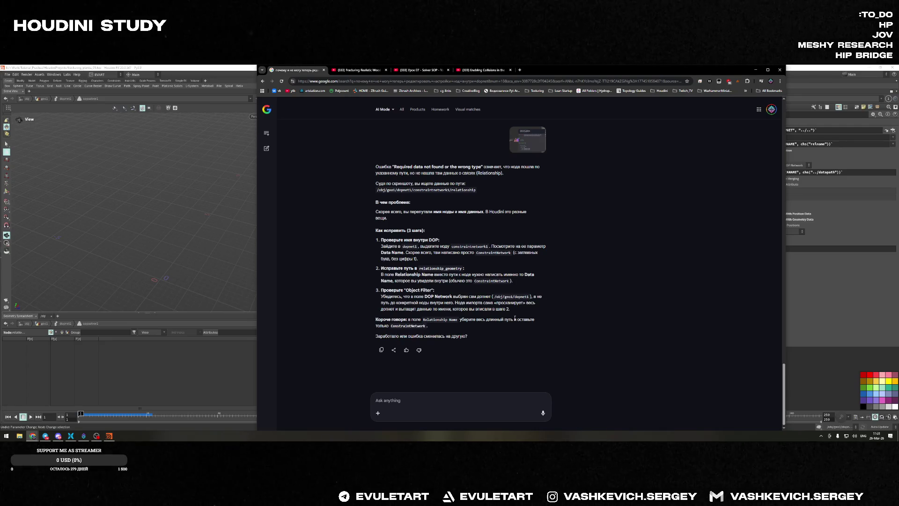
- Send relationship_geometry's warning screenshot to Google AI Mode, read the reply, and return to Houdini
click(847, 287)
middle_click(621, 246)
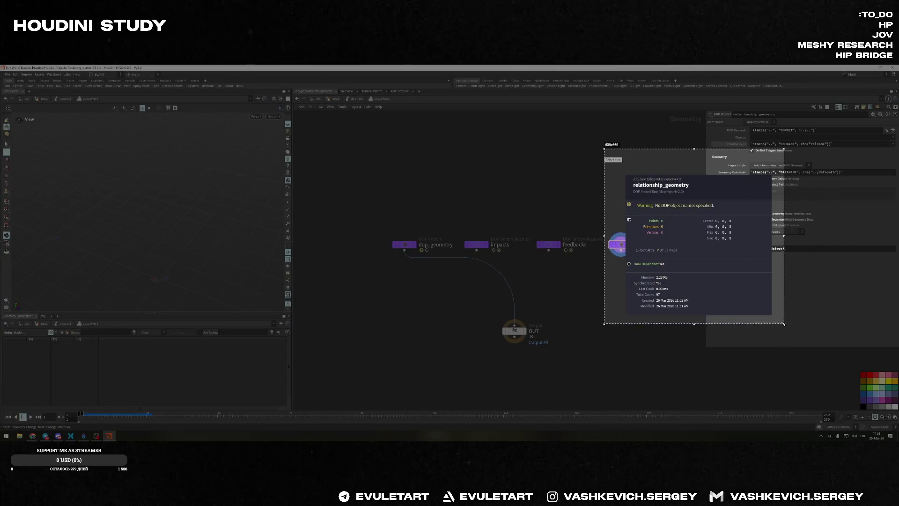
key(alt+Tab)
key(ctrl+v)
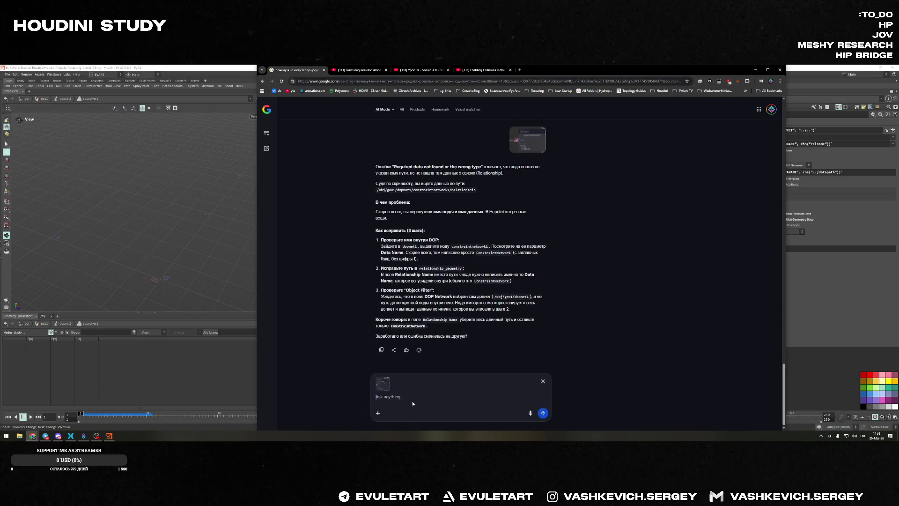
key(Return)
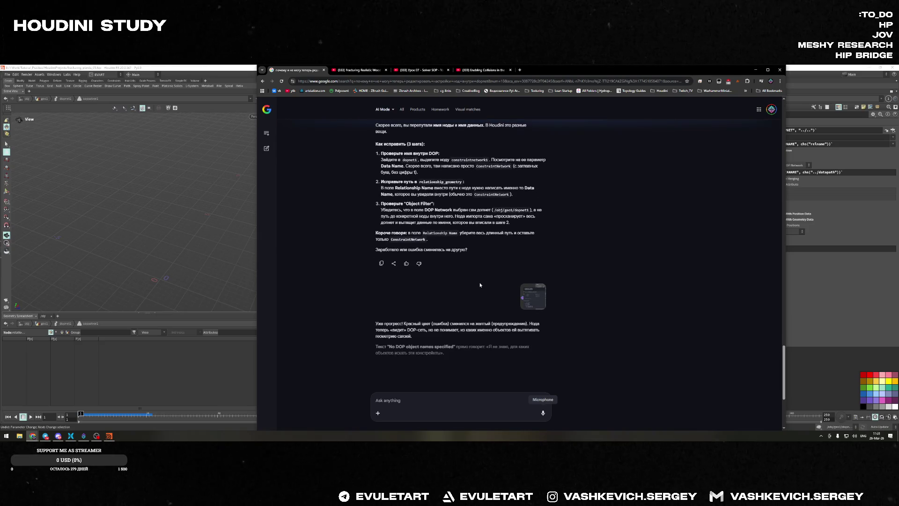
scroll(473, 283, down, 2)
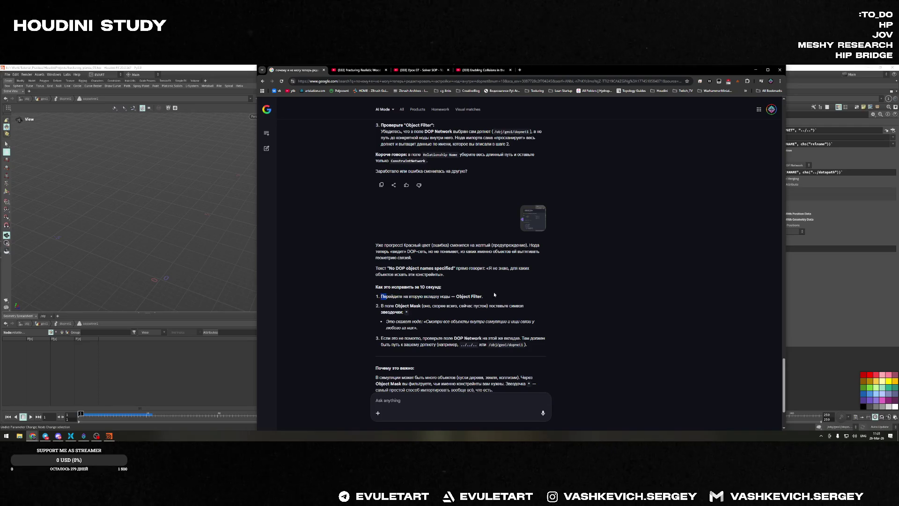
double_click(453, 295)
key(alt+Tab)
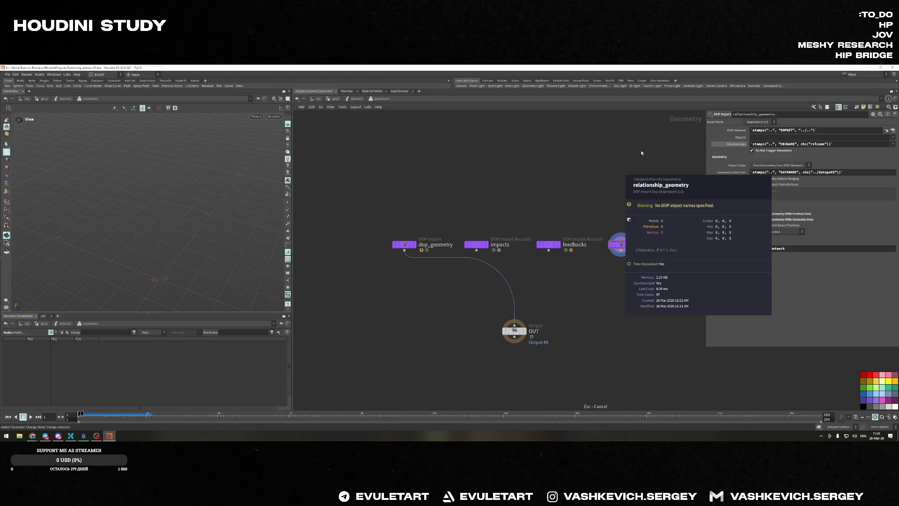
middle_drag(632, 246, 608, 255)
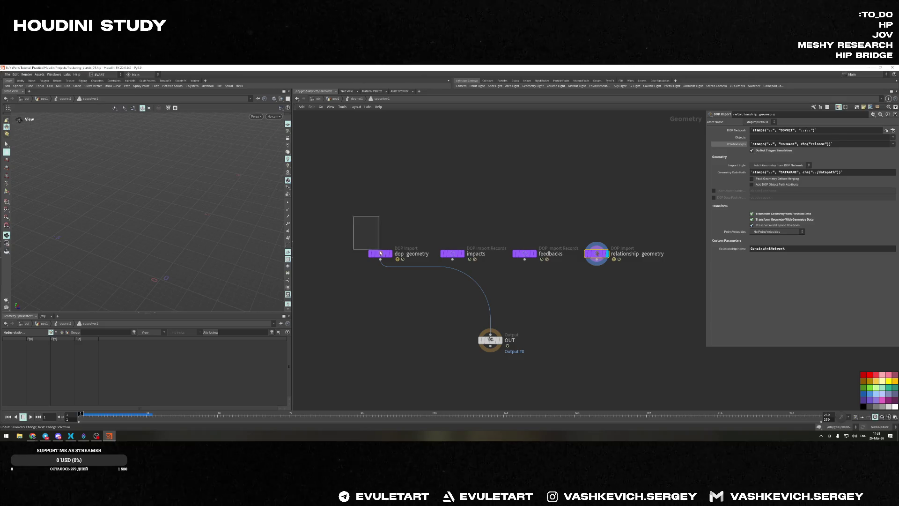
drag(353, 216, 392, 258)
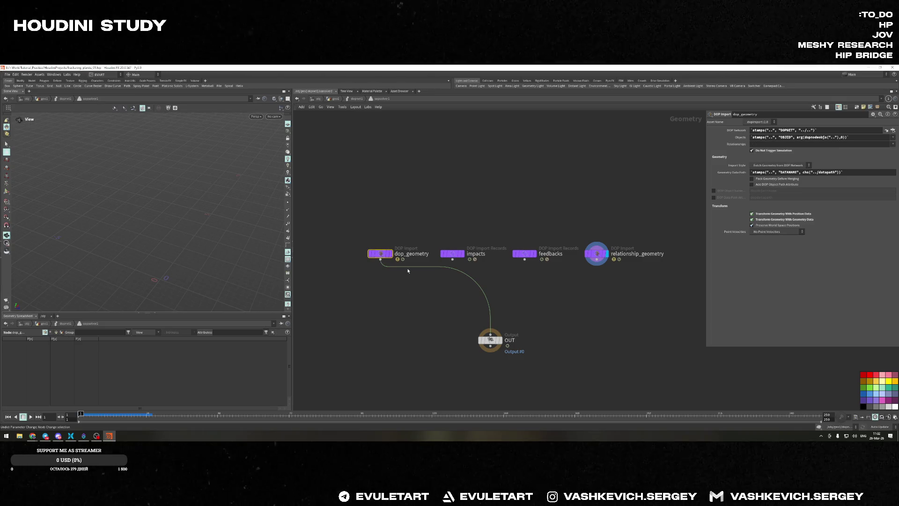
click(596, 254)
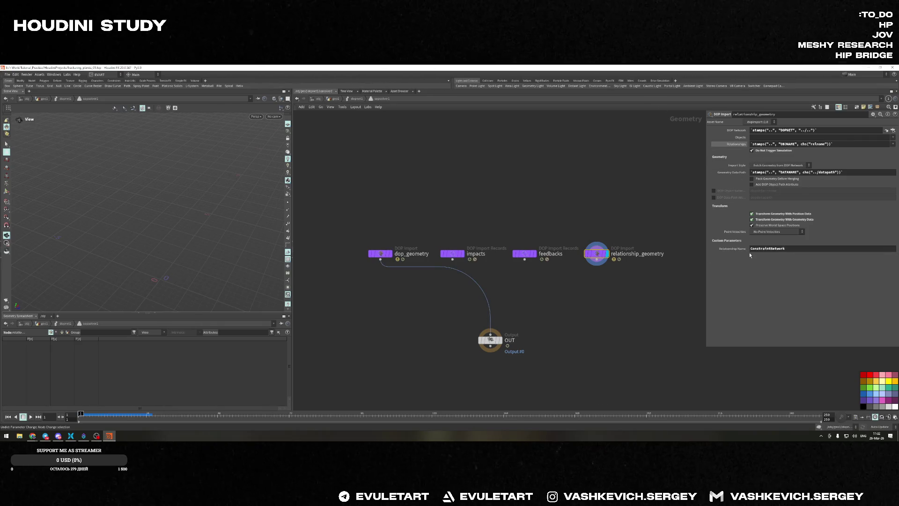
click(490, 340)
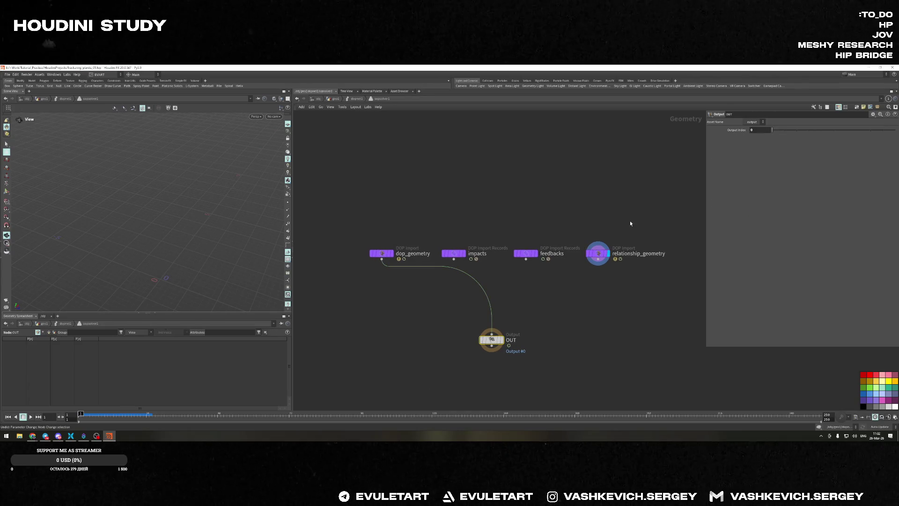
click(597, 253)
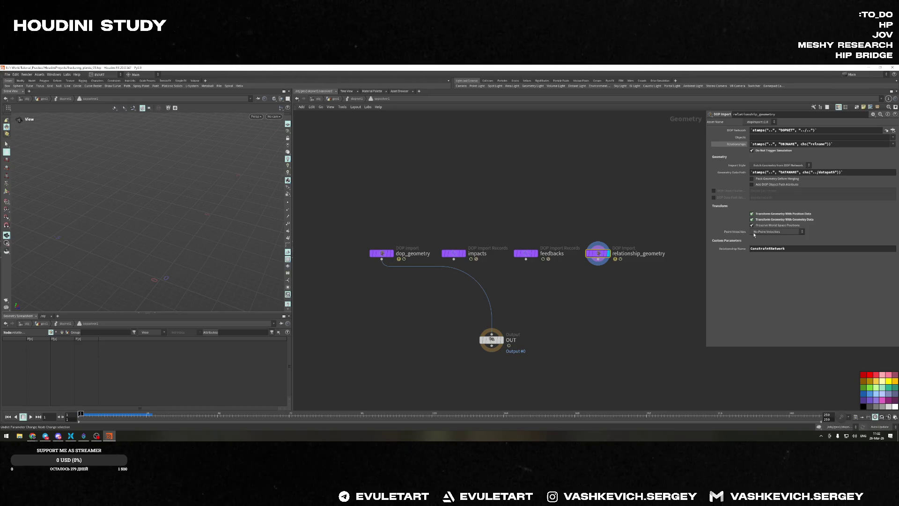
key(u)
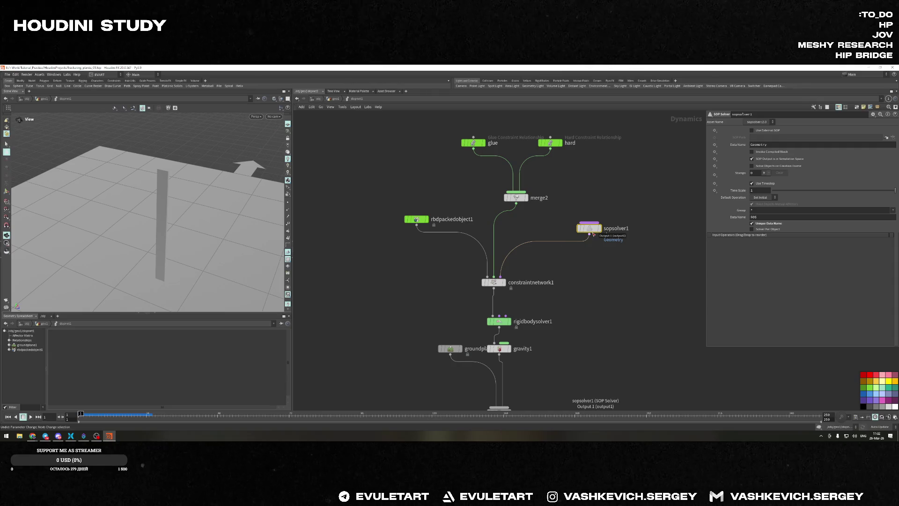
- Detach and delete sopsolver1, then bring up the node search
drag(592, 232, 613, 233)
key(Delete)
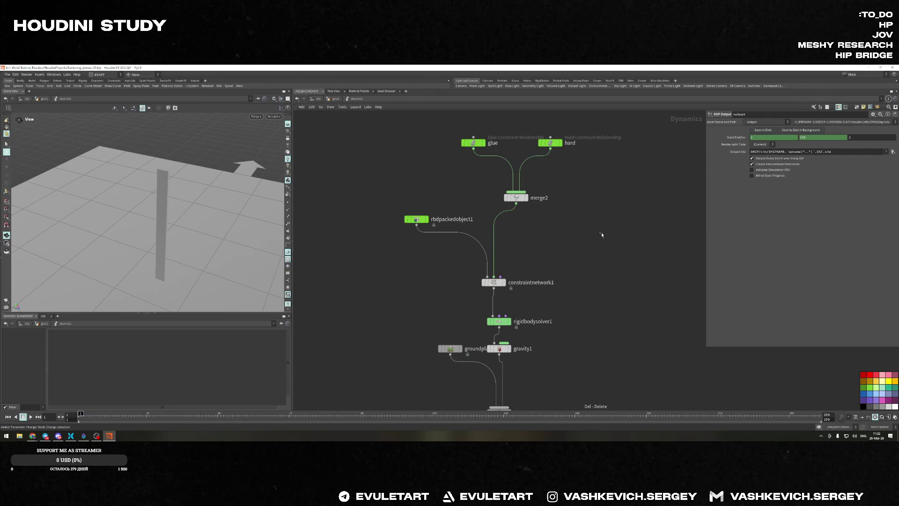
key(Tab)
text(s)
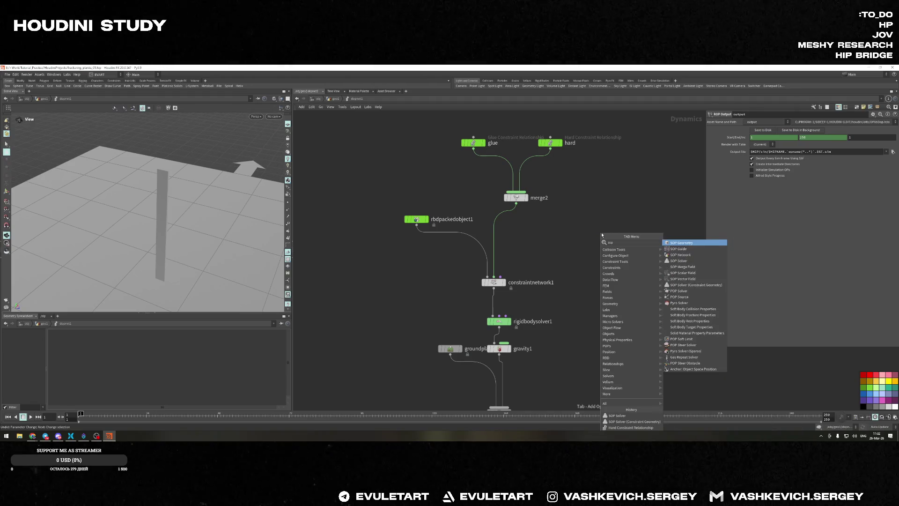
text(op solver)
- Add a SOP Solver (Constraint Geometry) node wired into constraintnetwork1
key(Return)
key(Escape)
key(Tab)
text(sop)
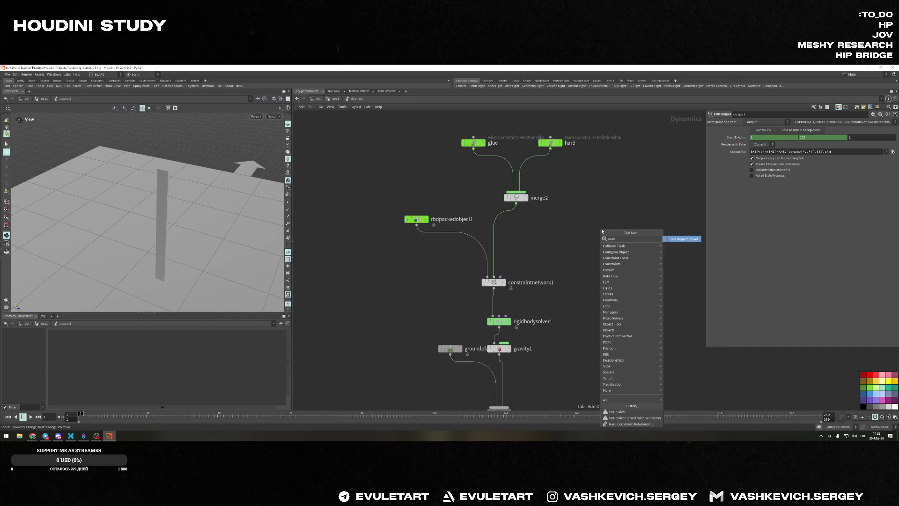
text( solv)
key(Return)
click(564, 250)
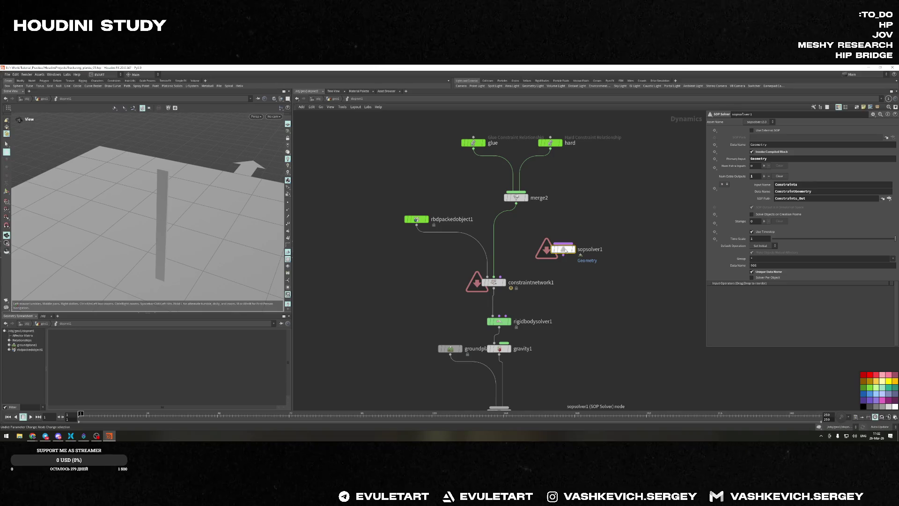
drag(563, 256, 503, 277)
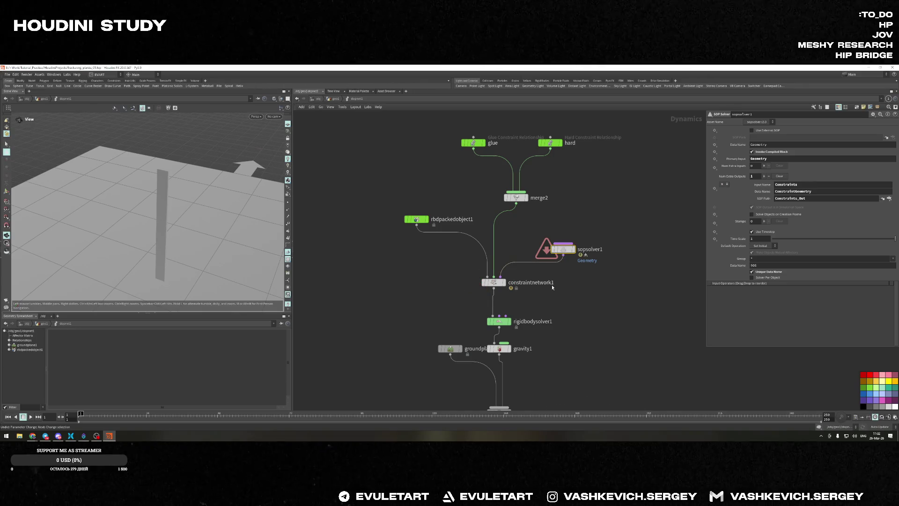
- Inspect the new solver's inner network and its attached_relationship_geometry import, then go back up
middle_click(562, 250)
double_click(562, 249)
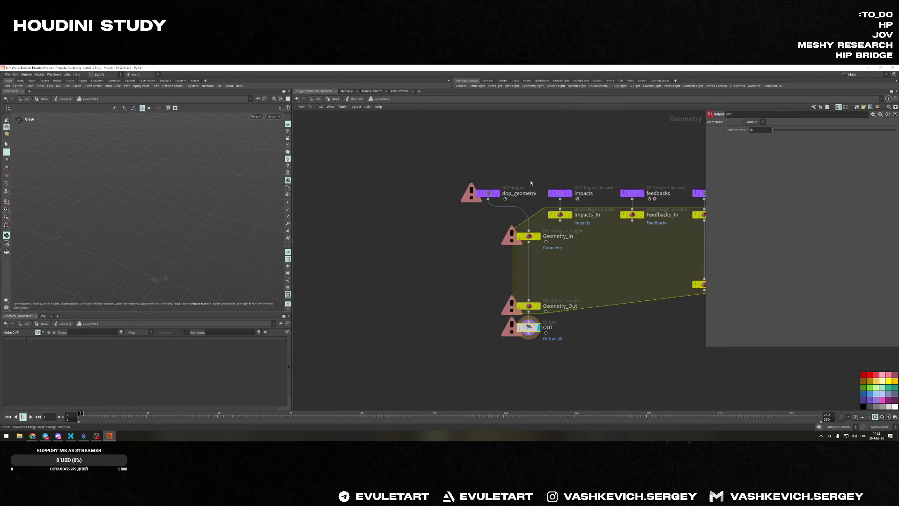
middle_drag(628, 201, 475, 190)
click(551, 204)
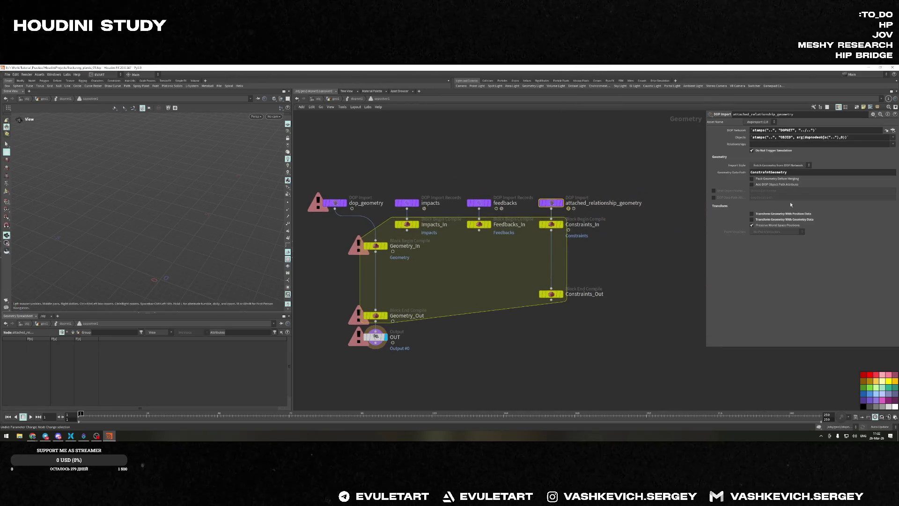
scroll(485, 157, down, 2)
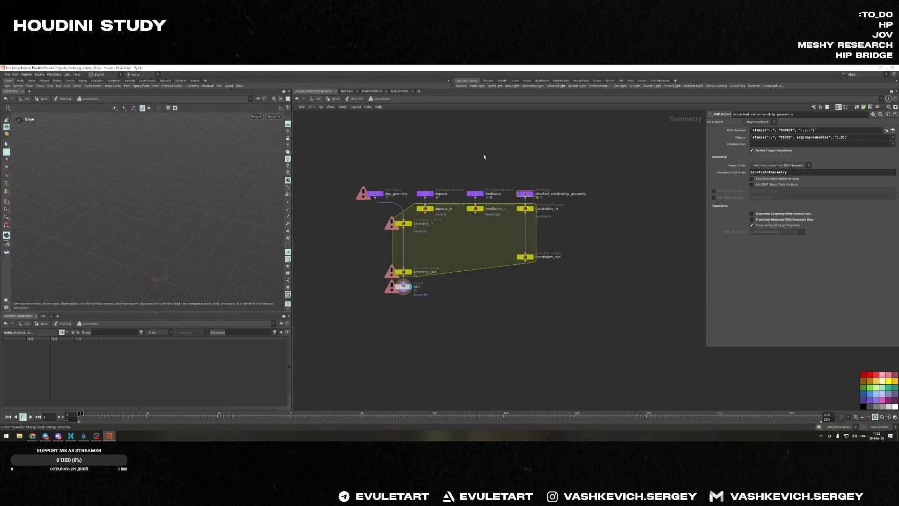
middle_drag(417, 156, 496, 155)
key(u)
- Check constraintnetwork1's warnings, delete the new sopsolver1 and reopen the node search
middle_click(494, 285)
middle_click(494, 284)
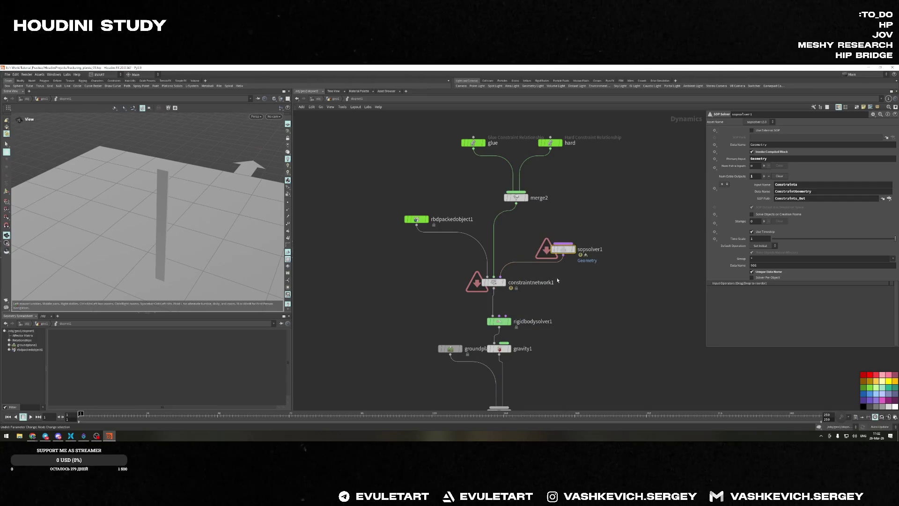
key(Delete)
key(Tab)
text(sop sol)
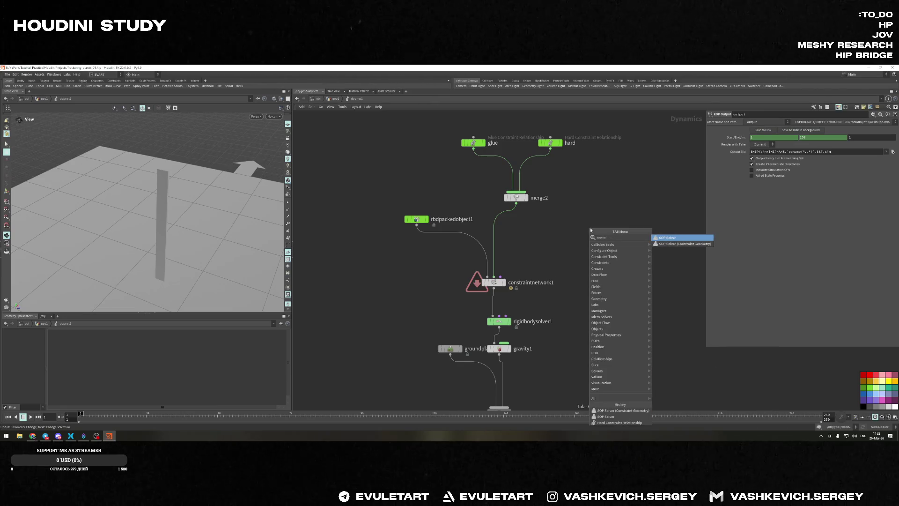
- Add a plain SOP Solver wired into constraintnetwork1 and check constraintnetwork1's SOP Path info
key(Return)
click(565, 239)
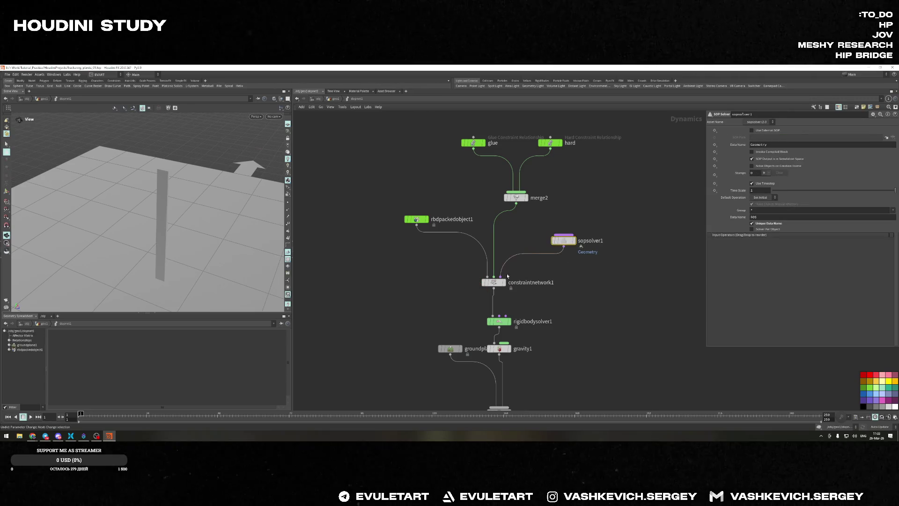
click(496, 282)
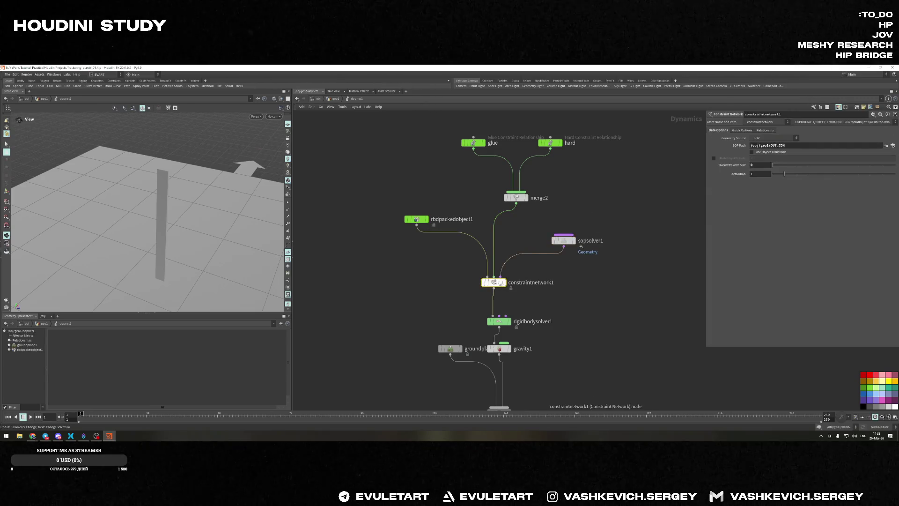
middle_click(498, 283)
- Inside sopsolver1, set relationship_geometry's relationship name to constraintnetwork1
click(564, 240)
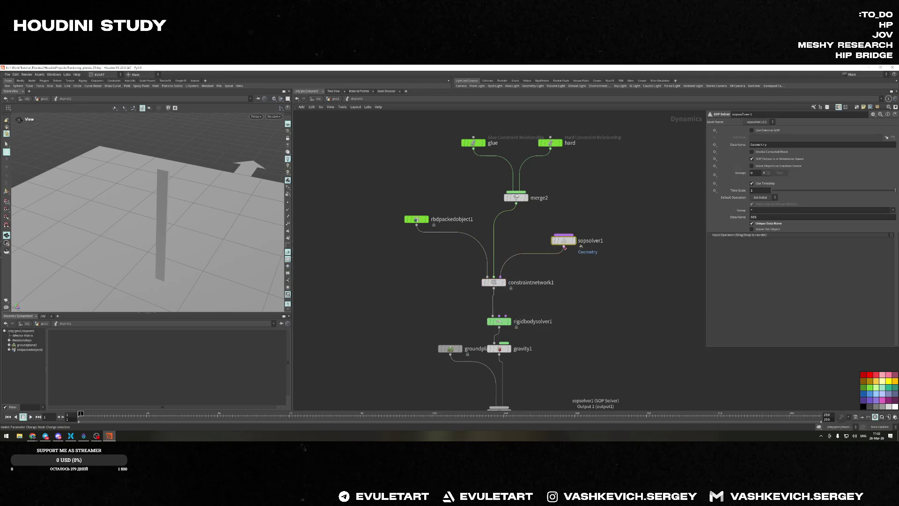
double_click(564, 240)
middle_drag(612, 237, 528, 200)
click(583, 250)
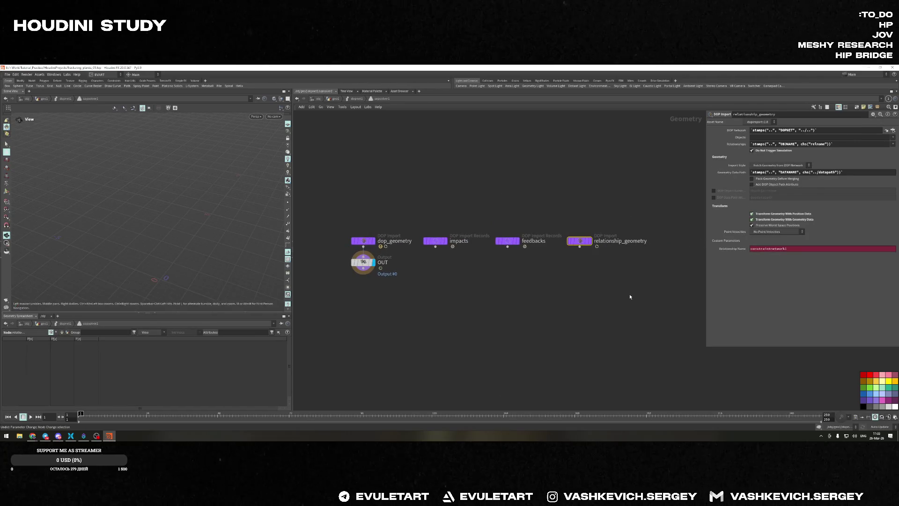
click(812, 247)
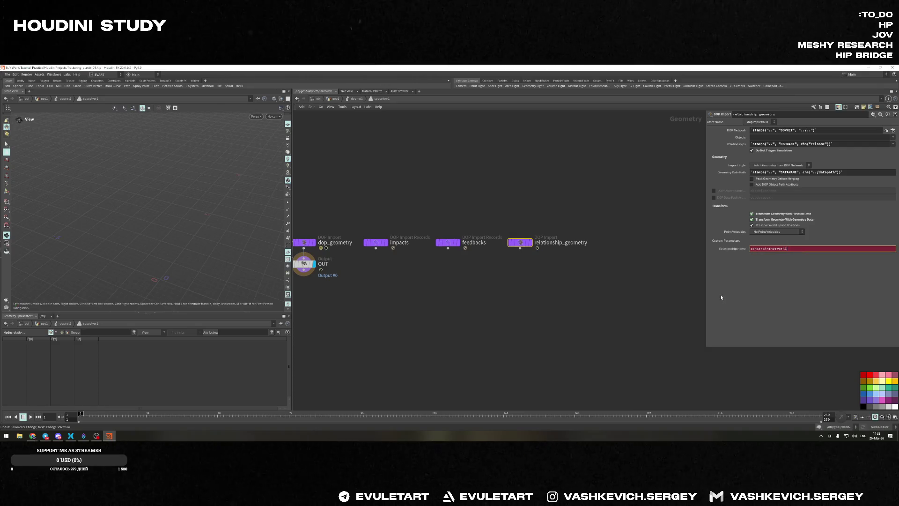
key(Return)
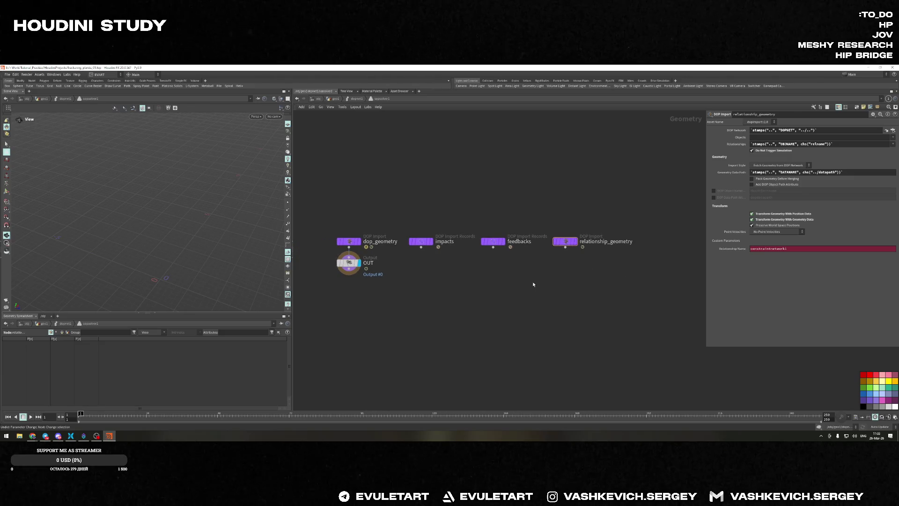
- Return to the DOP network and frame the whole graph with constraintnetwork1 selected
key(u)
click(496, 286)
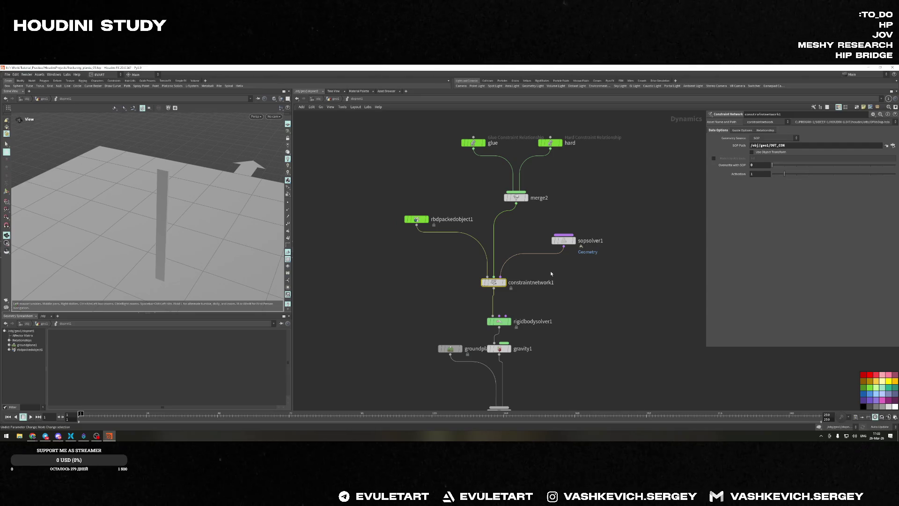
middle_drag(555, 225, 556, 256)
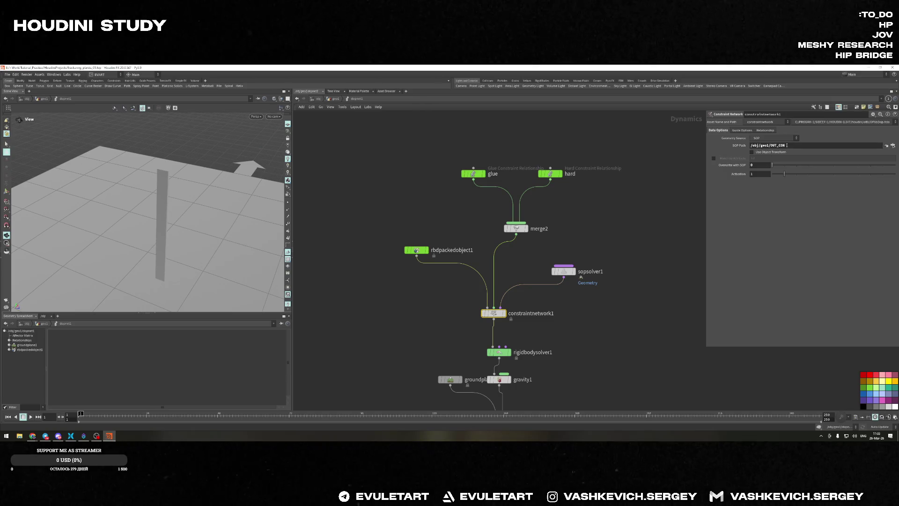
- Flip between the glue and hard constraint relationship nodes to compare their parameters
click(473, 173)
click(550, 173)
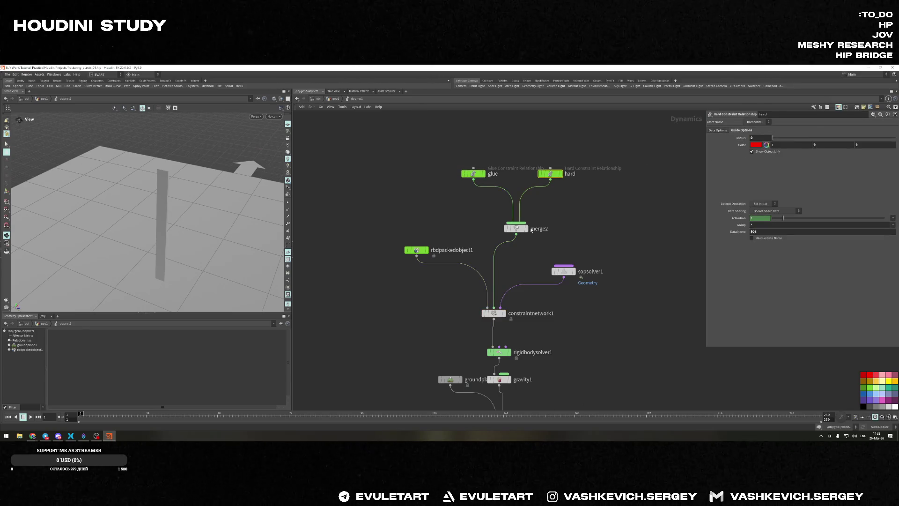
key(Left)
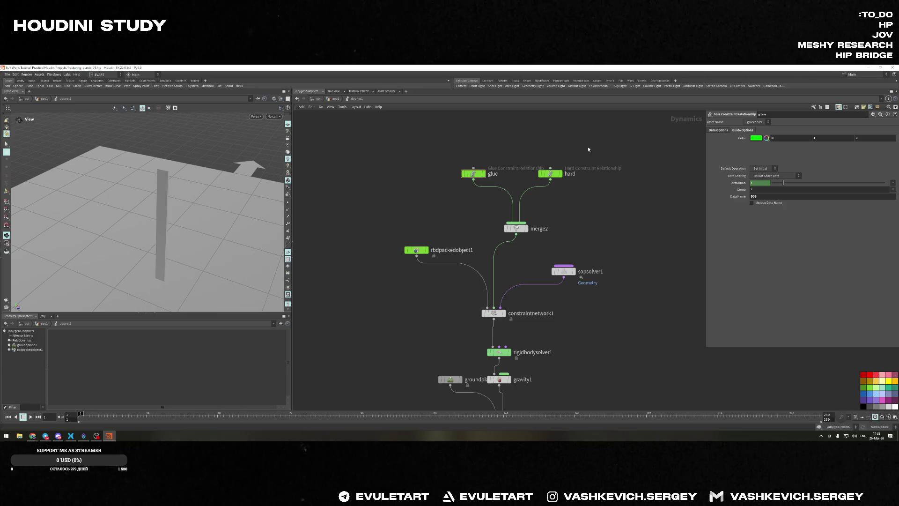
key(Right)
key(Left)
key(Right)
click(473, 166)
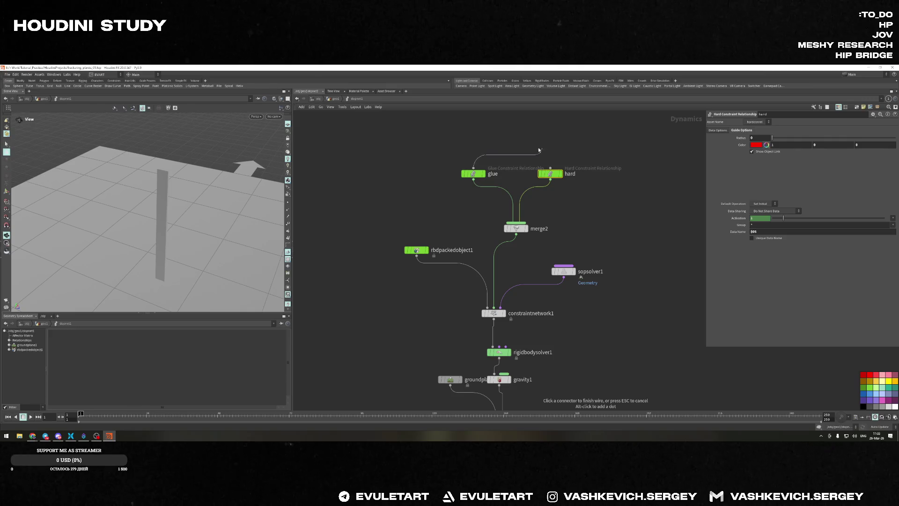
click(473, 174)
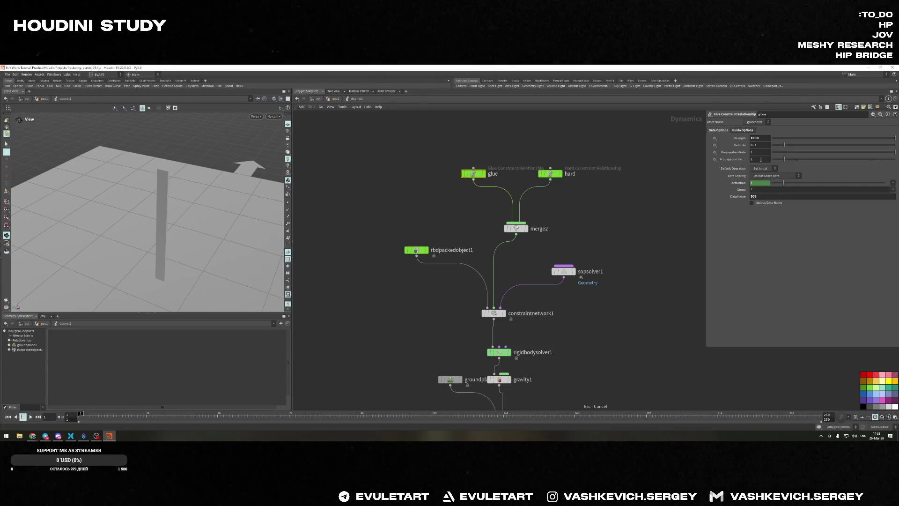
key(Right)
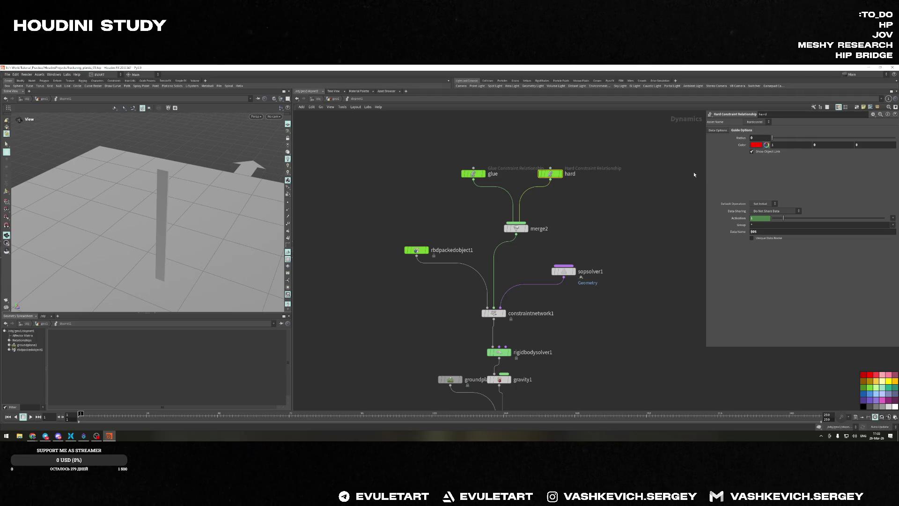
- Check the hard relationship's Data Options and merge2, then jump up to the geometry level with U
click(717, 131)
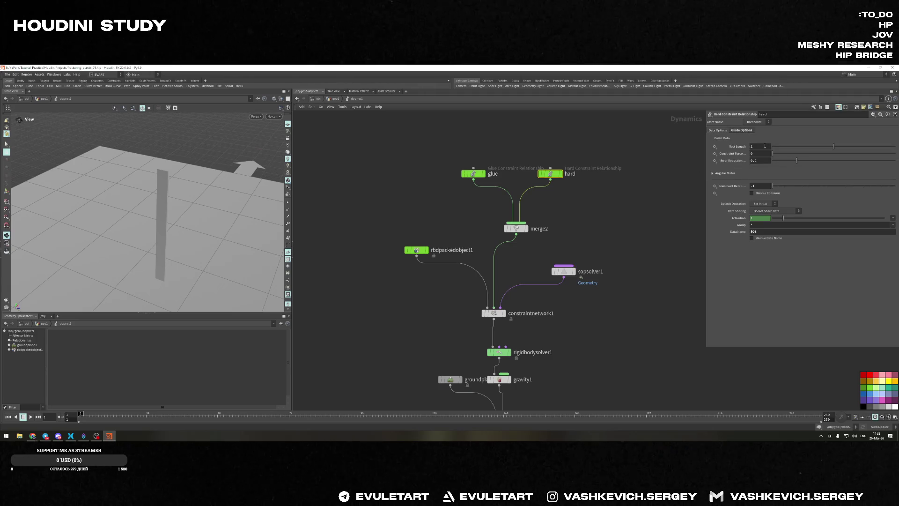
middle_drag(546, 203, 577, 197)
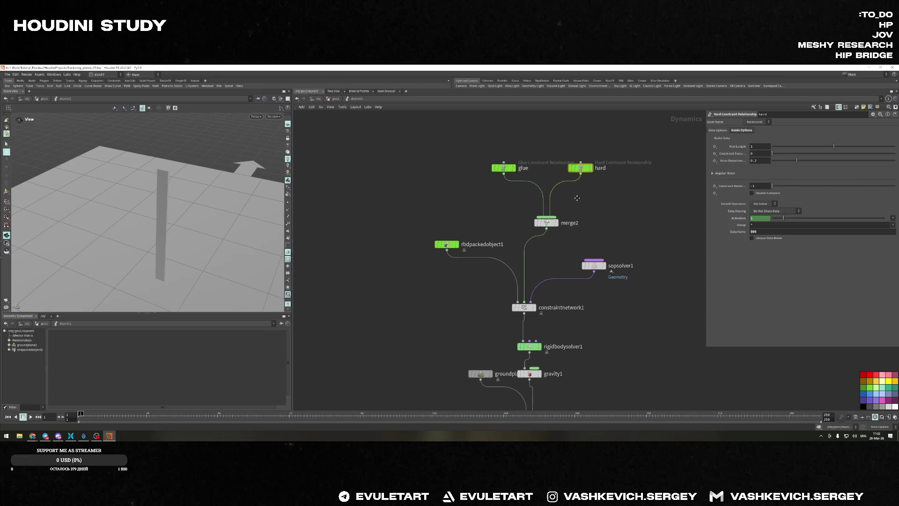
click(563, 221)
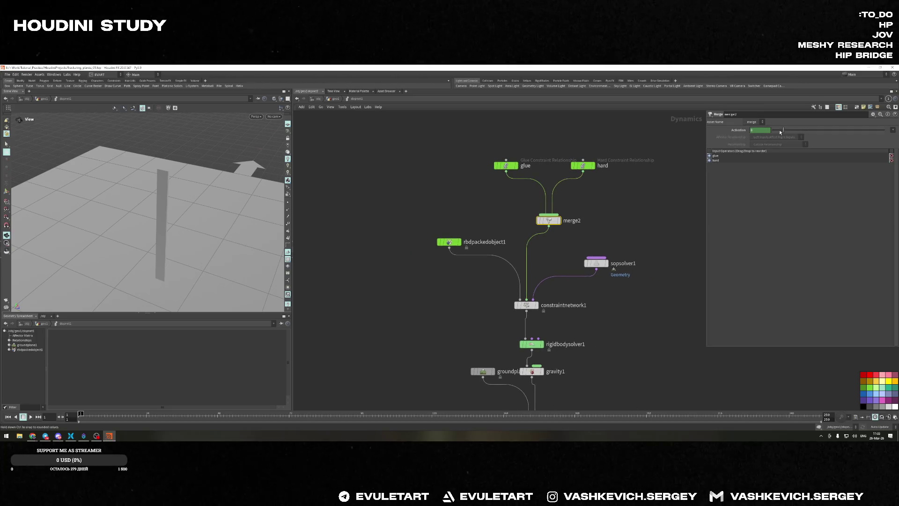
drag(419, 225, 453, 252)
click(582, 165)
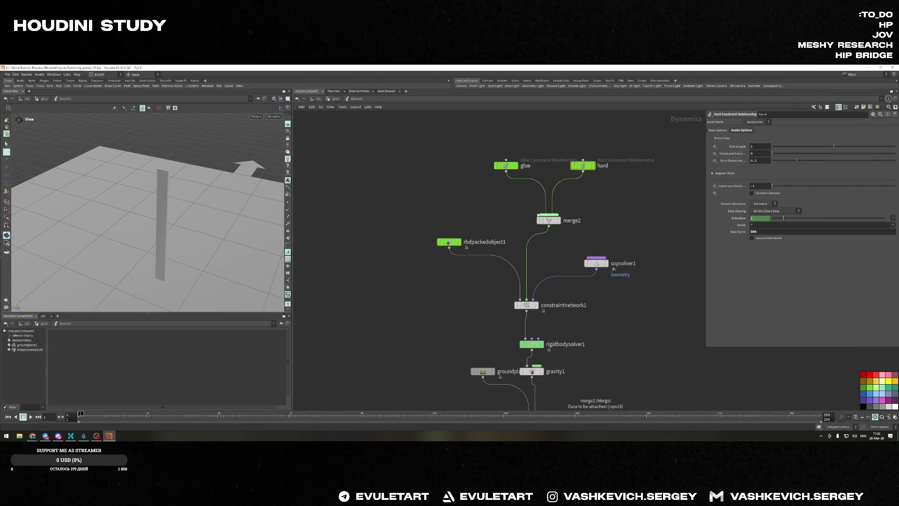
key(u)
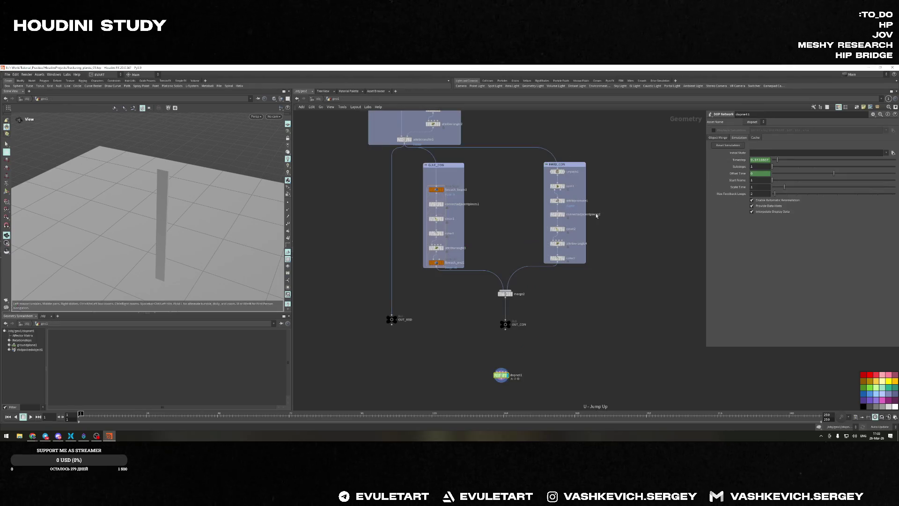
scroll(525, 228, up, 3)
scroll(509, 280, down, 3)
scroll(509, 280, up, 1)
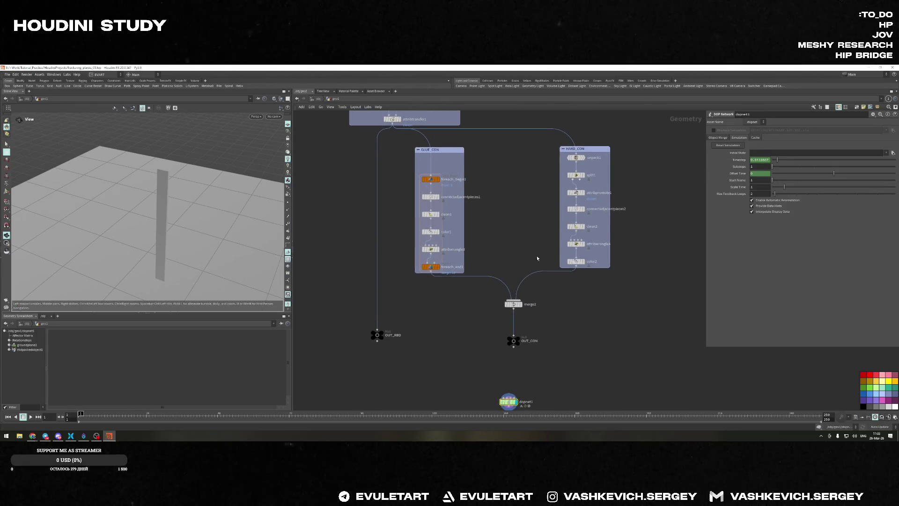
- Select merge2 and OUT_CON, then inspect the split and connectadjacentpieces2 settings
middle_drag(516, 219, 512, 249)
drag(527, 317, 481, 404)
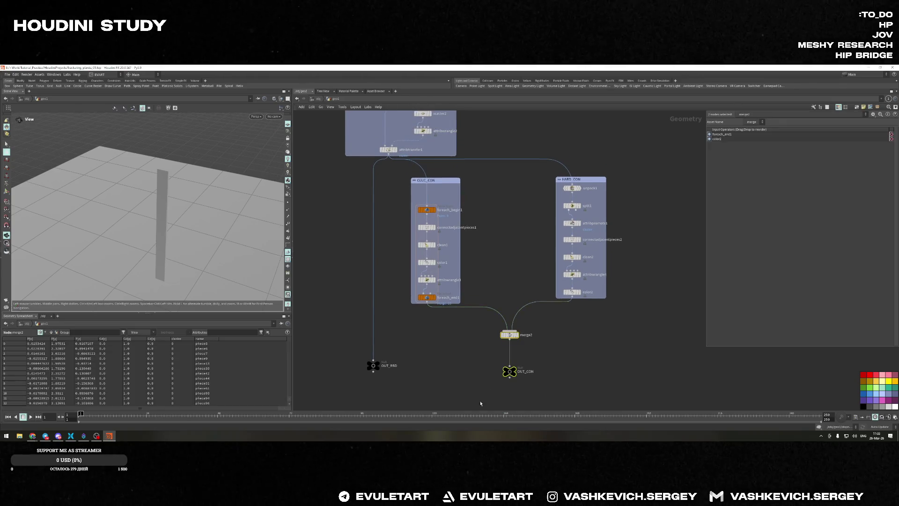
scroll(481, 403, up, 2)
click(536, 290)
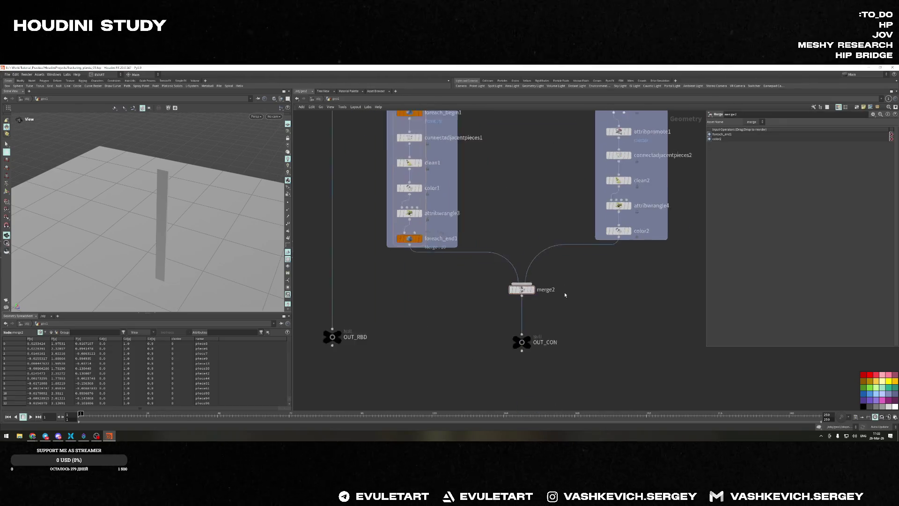
scroll(584, 293, down, 2)
scroll(588, 291, down, 1)
click(602, 199)
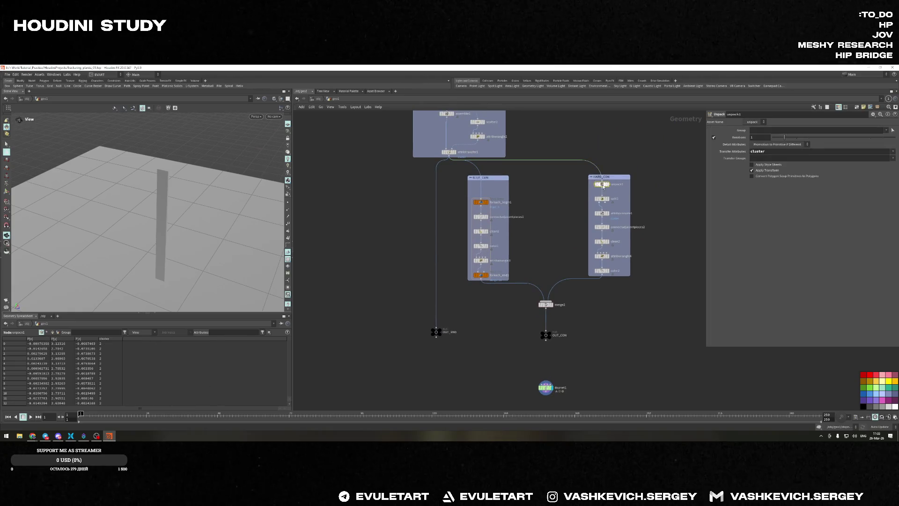
click(602, 227)
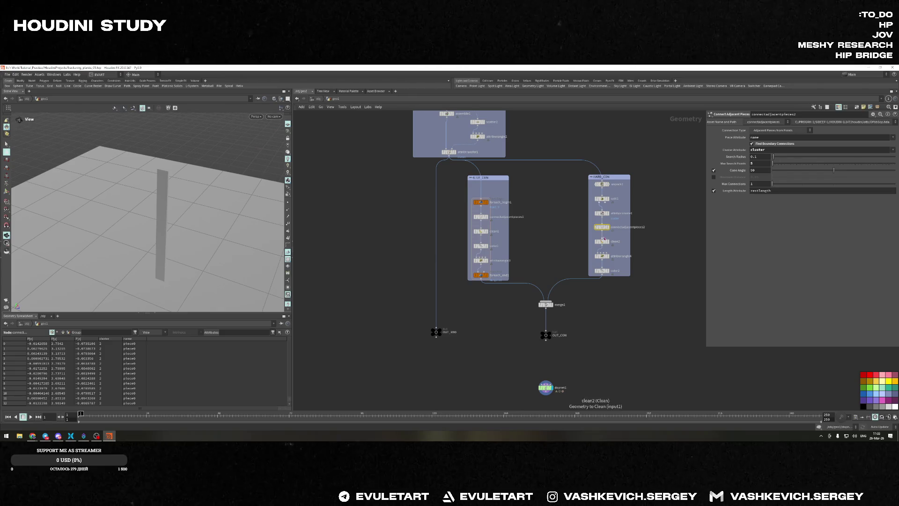
- Compare the hard wrangle attribwrangle4 with glue wrangle attribwrangle3, which names constraints glue with f@strength 1
click(601, 242)
click(602, 256)
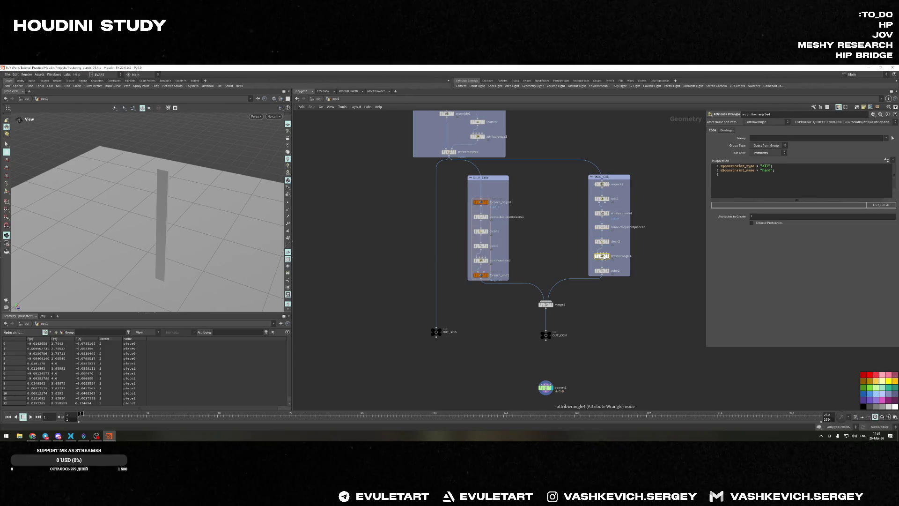
click(762, 170)
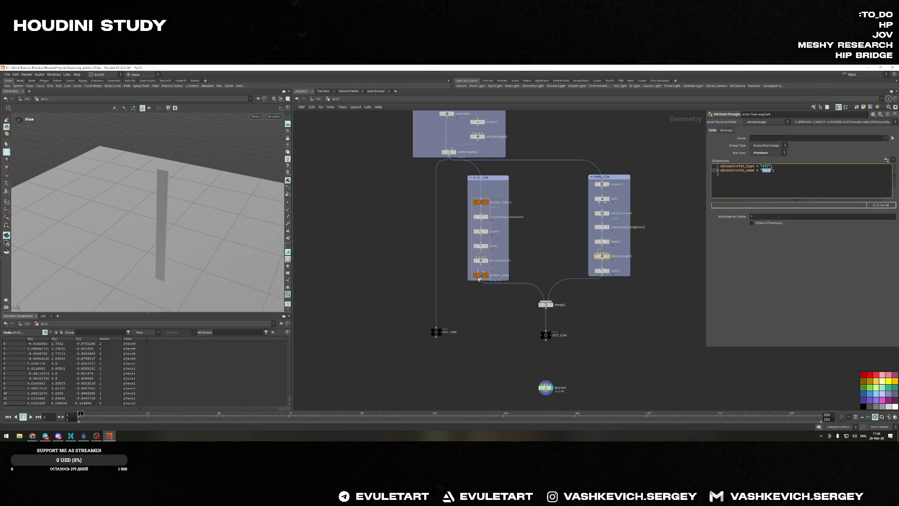
click(480, 260)
scroll(480, 260, up, 2)
double_click(730, 174)
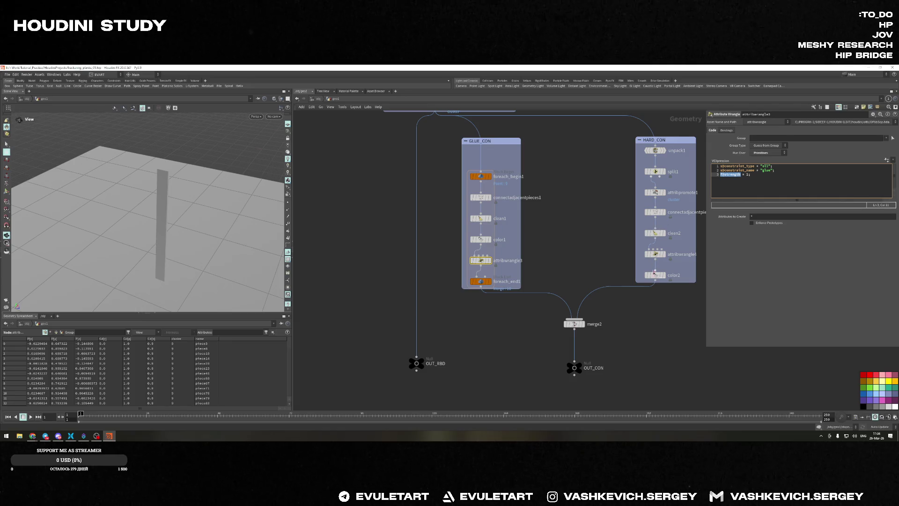
click(655, 254)
click(481, 260)
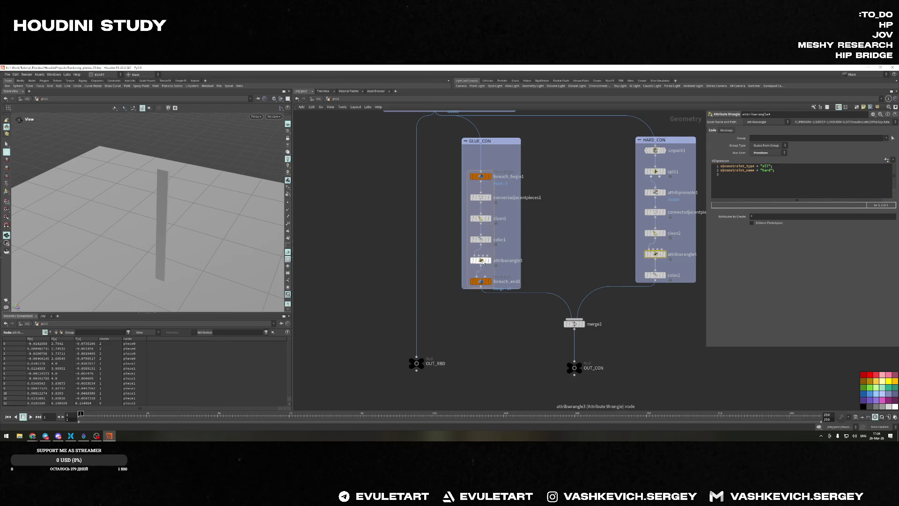
click(655, 254)
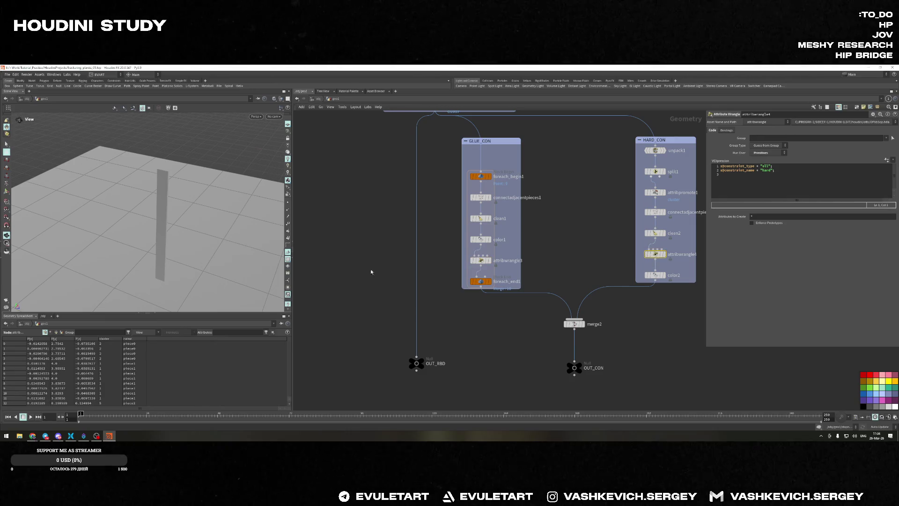
click(481, 260)
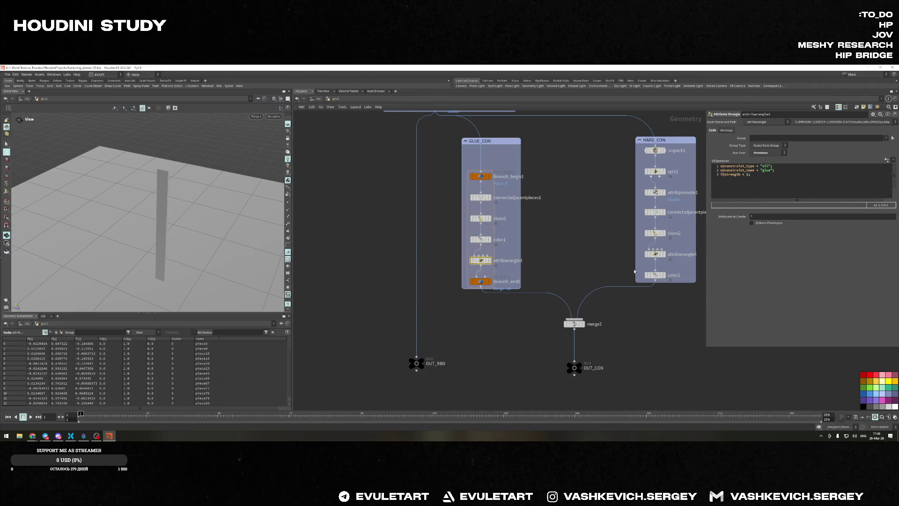
- Select merge2 and bring up its info summary of the combined constraint attributes
middle_drag(506, 274, 472, 270)
click(538, 321)
middle_click(538, 322)
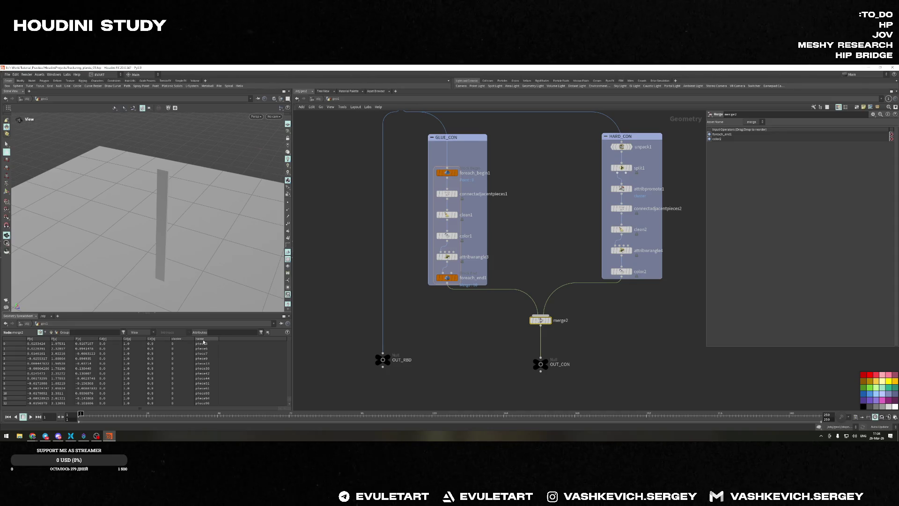
- Show merge2's constraint primitives in the Geometry Spreadsheet, then switch to Chrome
click(51, 331)
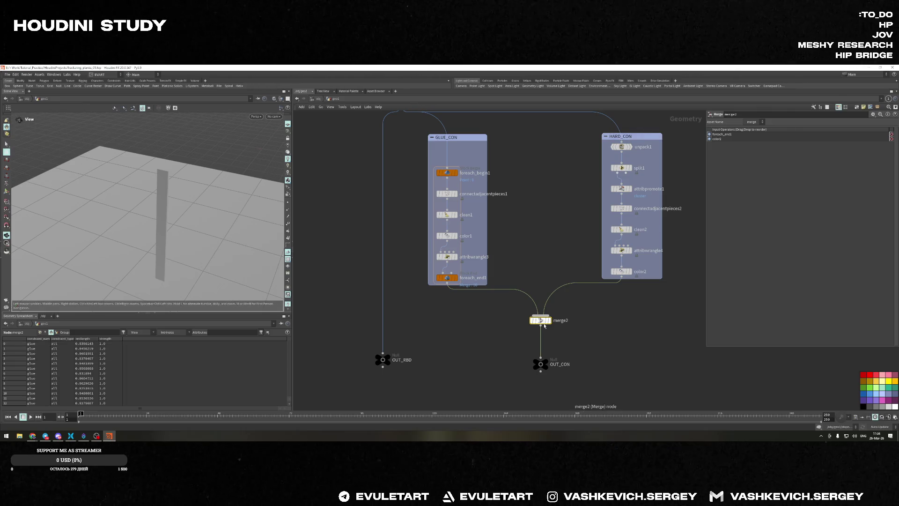
key(alt+Tab)
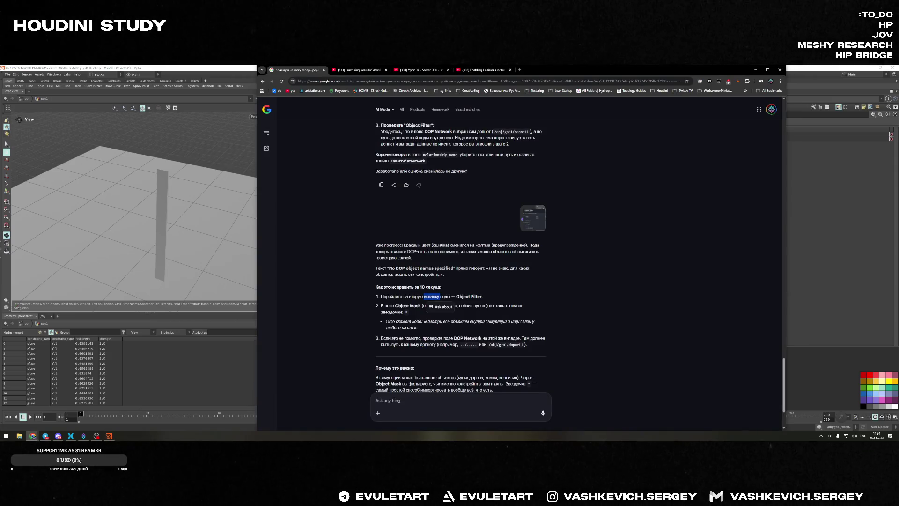
- Bring up the Fracturing Realistic Wood tutorial tab and seek back to its limiting-connections explanation
key(ctrl+Tab)
key(ctrl+Tab)
key(ctrl+shift+Tab)
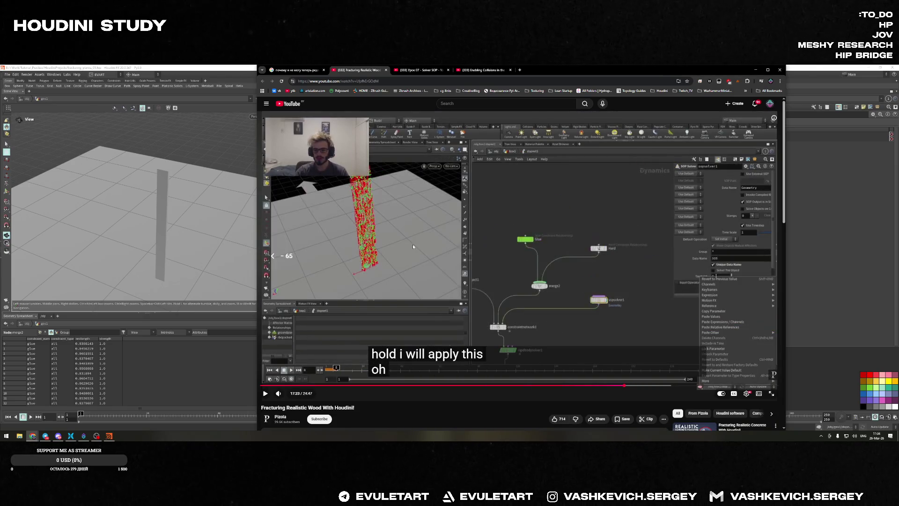
key(Left)
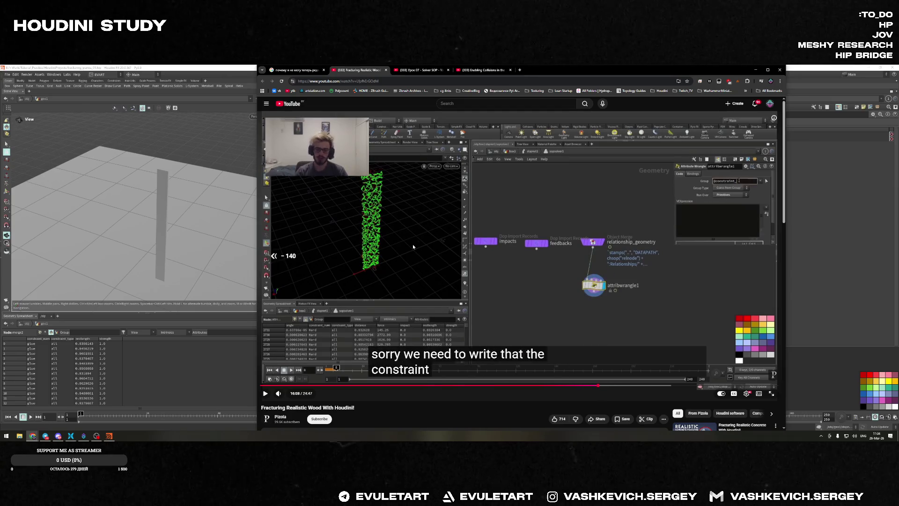
key(Left)
key(Left)
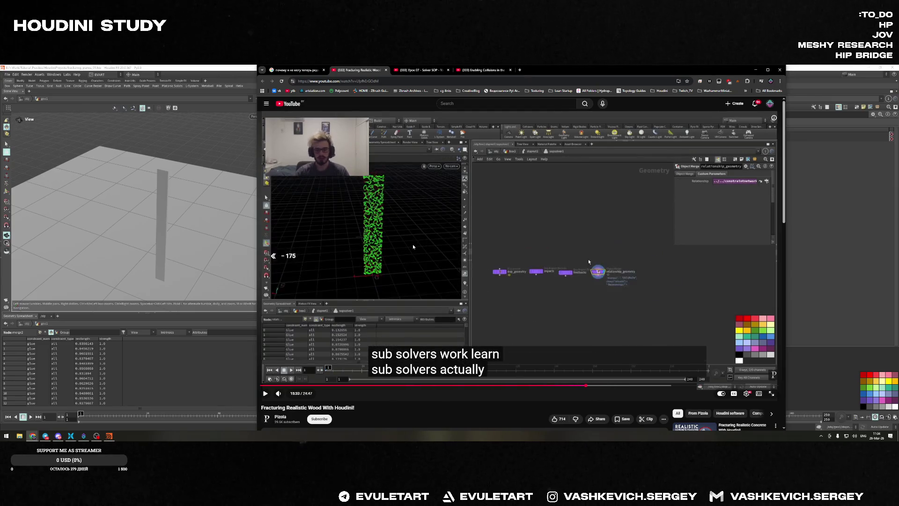
key(Left)
key(Left)
key(Left)
key(Left)
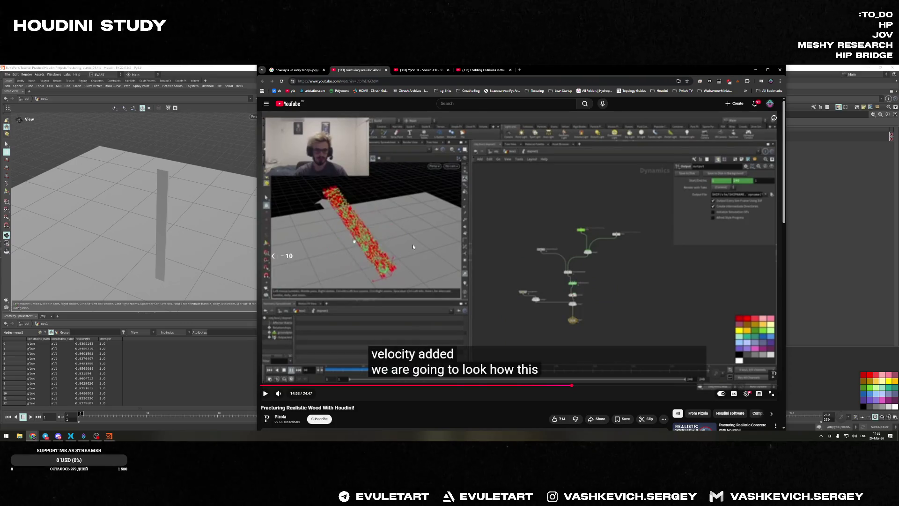
key(Left)
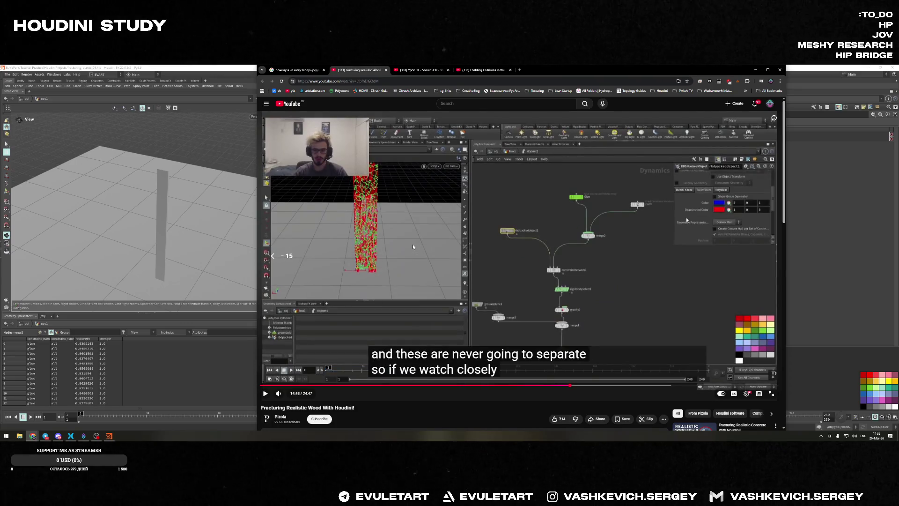
key(Left)
key(Left)
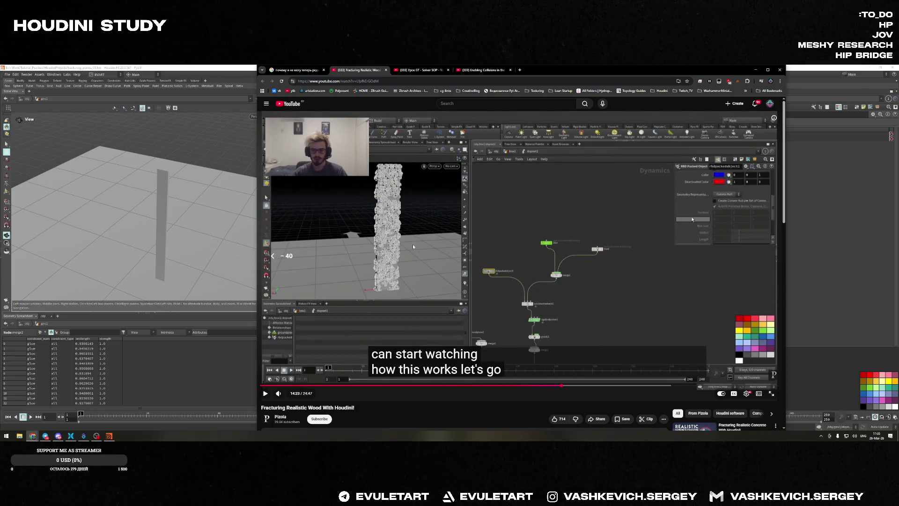
key(Left)
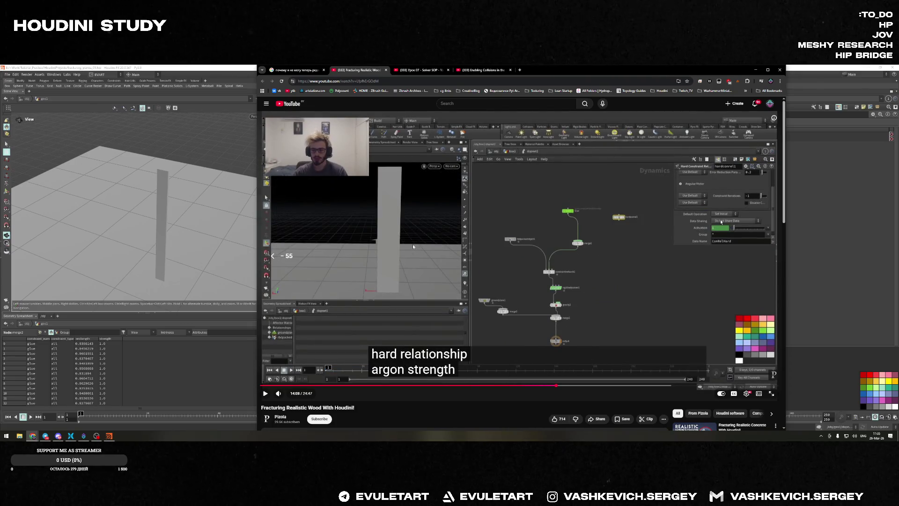
key(Left)
key(Left)
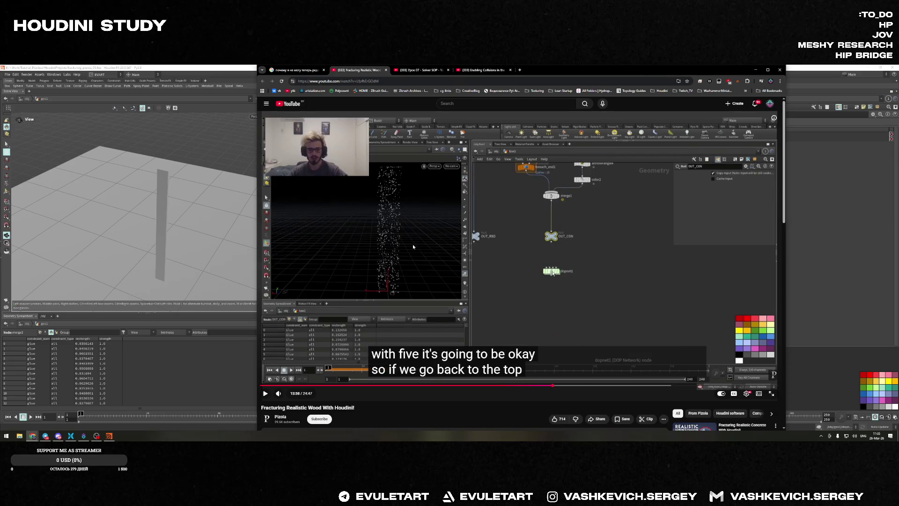
key(Left)
key(Left)
key(Right)
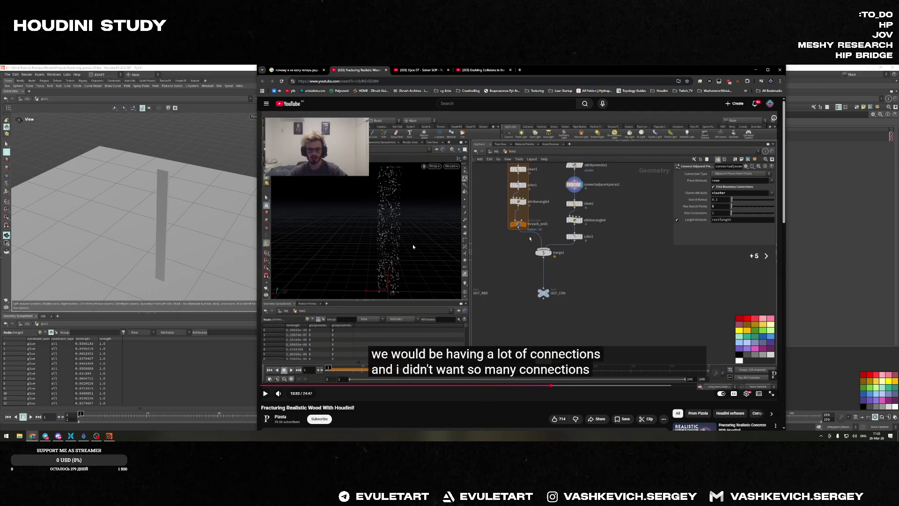
key(Left)
key(Right)
- Replay the explanation and pause the tutorial at 13:53
click(429, 254)
key(Left)
click(449, 226)
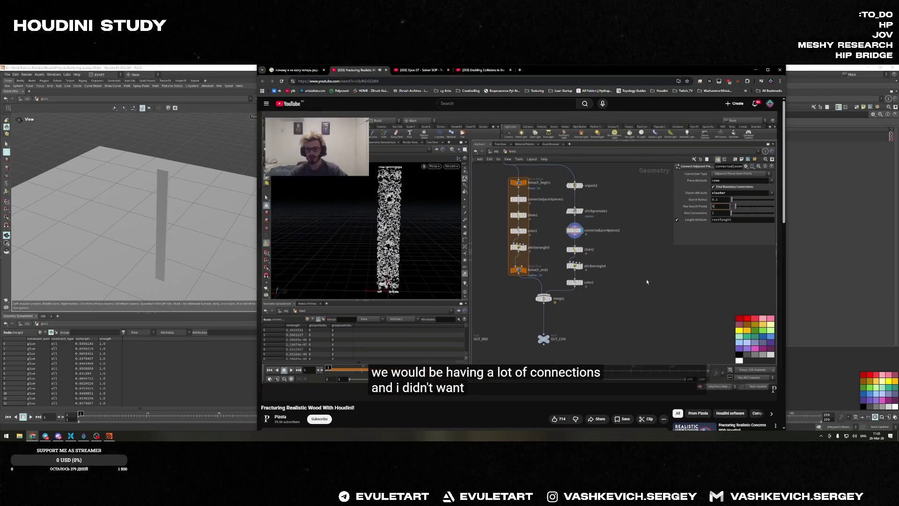
click(448, 227)
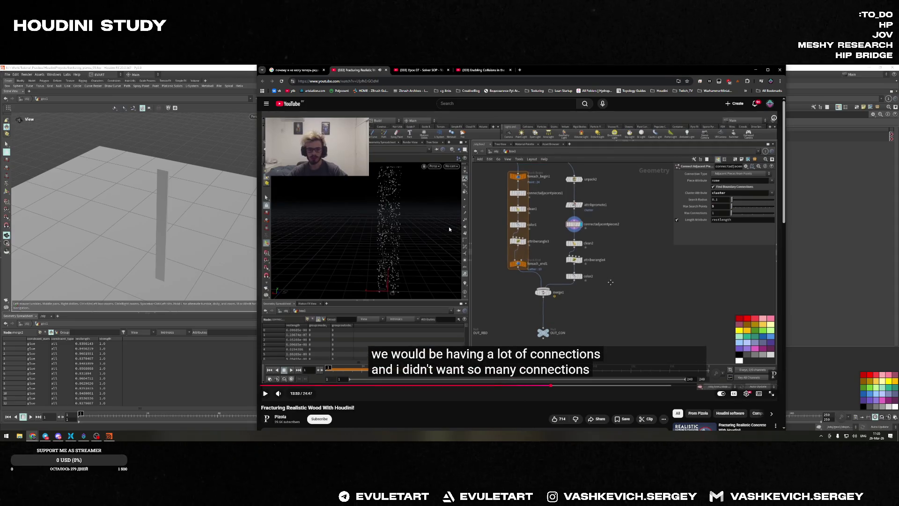
- Display connectadjacentpieces2's hard-constraint links in Houdini's viewport and compare them against the paused tutorial
key(alt+Tab)
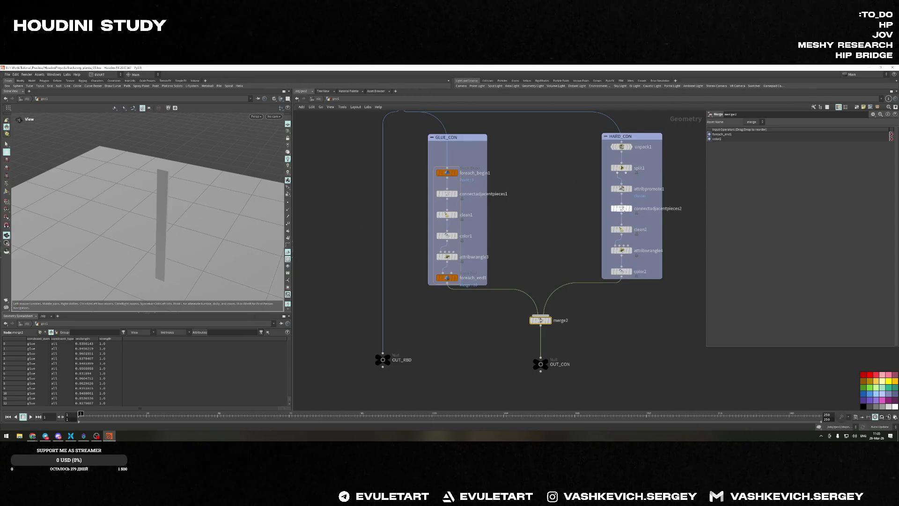
click(621, 208)
key(r)
drag(194, 226, 236, 259)
key(alt+Tab)
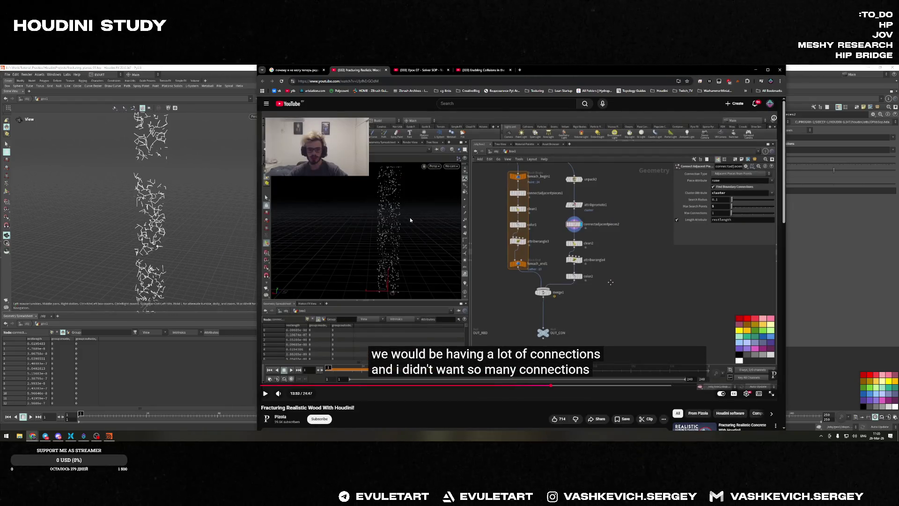
key(alt+Tab)
drag(191, 188, 208, 206)
key(alt+Tab)
key(alt+Tab)
key(alt+Tab)
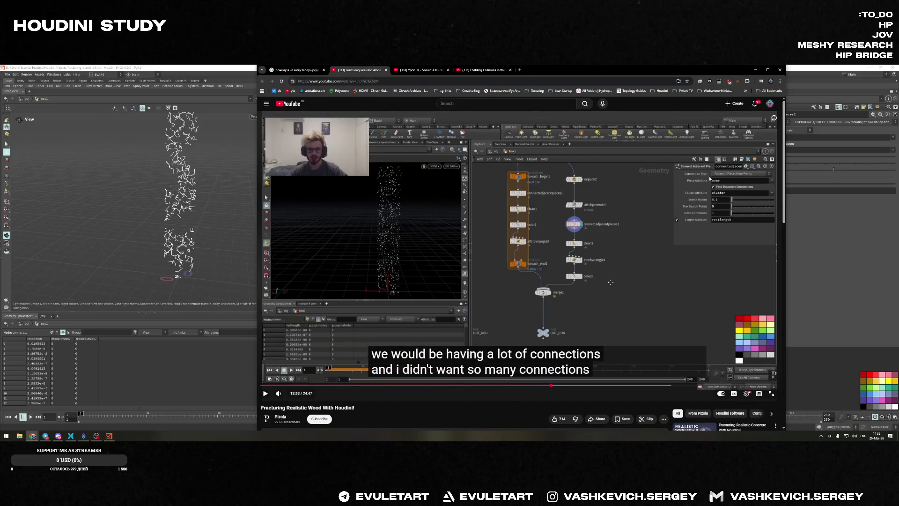
key(alt+Tab)
middle_click(764, 165)
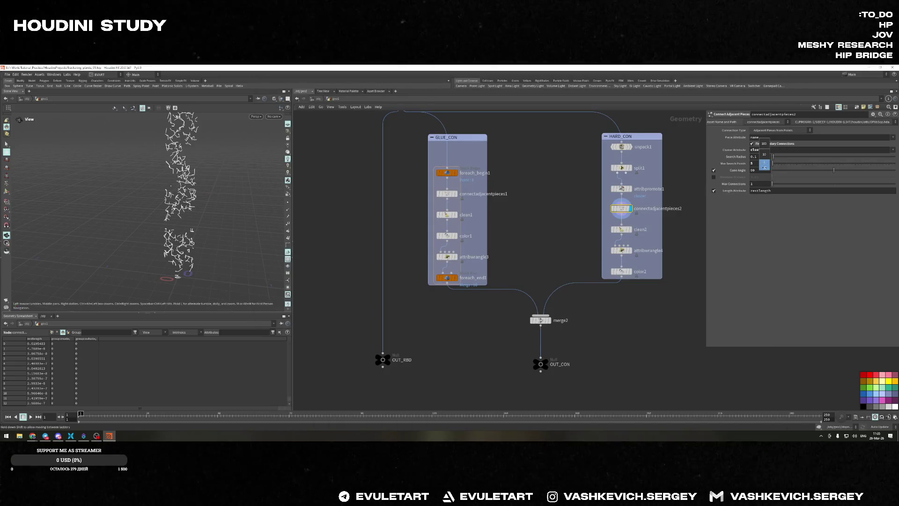
- Lower connectadjacentpieces2's Max Search Points value and check it against the tutorial
middle_drag(765, 164, 753, 165)
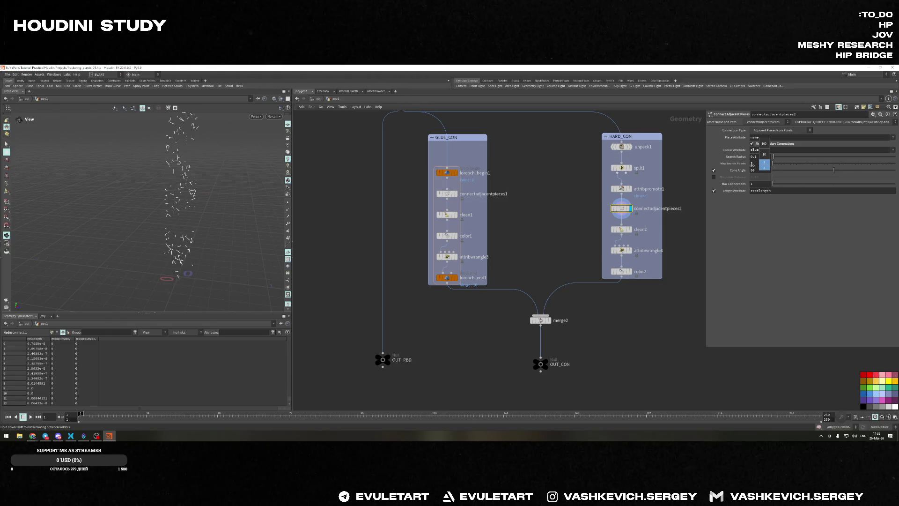
key(alt+Tab)
key(alt+Tab)
key(alt+Tab)
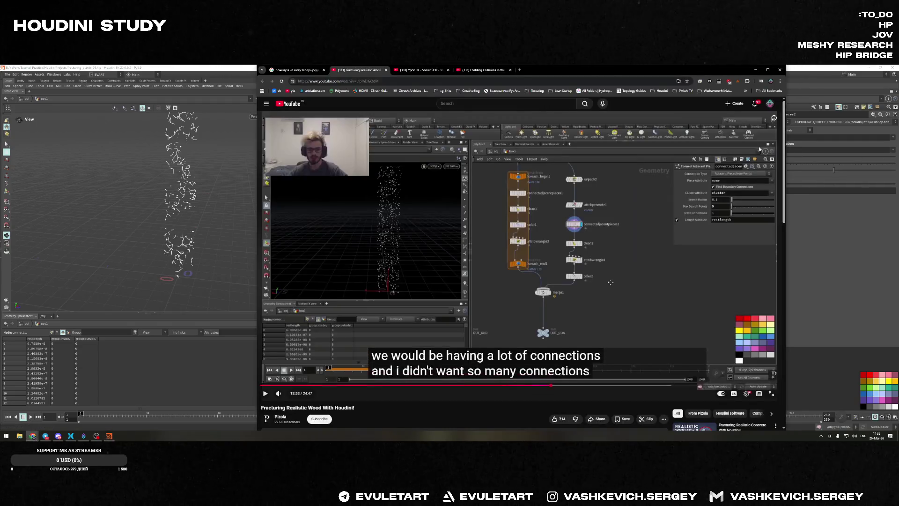
key(alt+Tab)
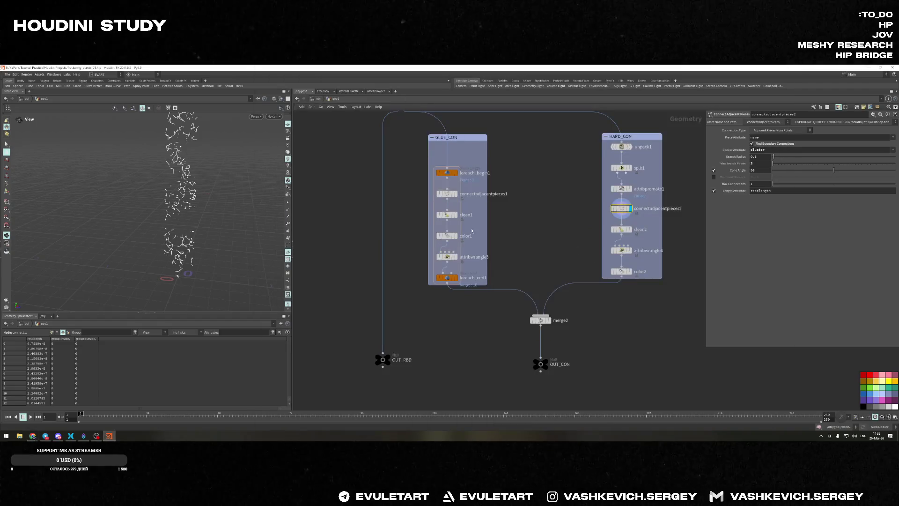
- Review OUT_CON's geometry info window, select dopnet1, then return to the tutorial
middle_drag(534, 331, 527, 297)
click(518, 309)
middle_click(513, 316)
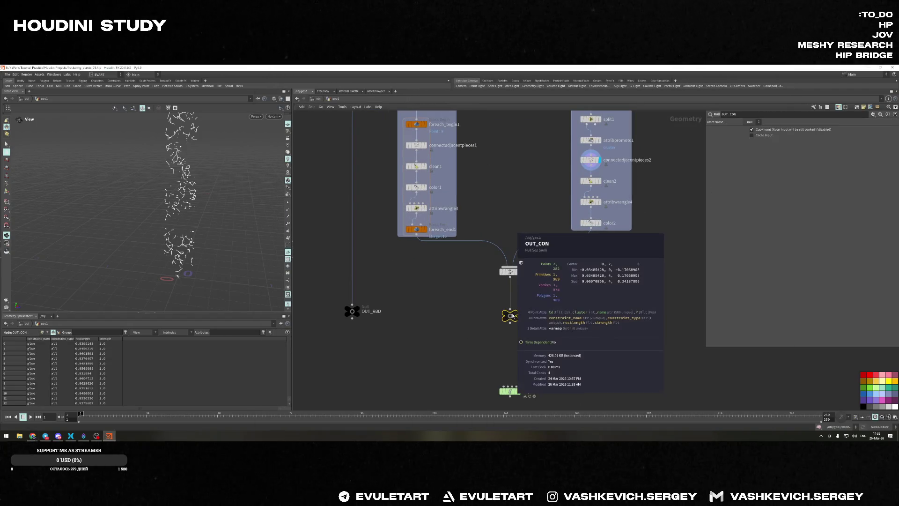
middle_click(513, 316)
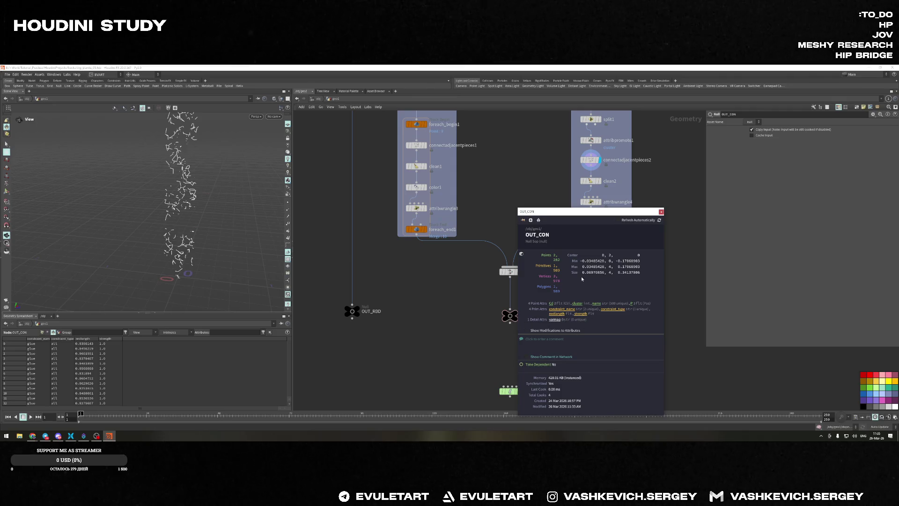
drag(587, 339, 624, 255)
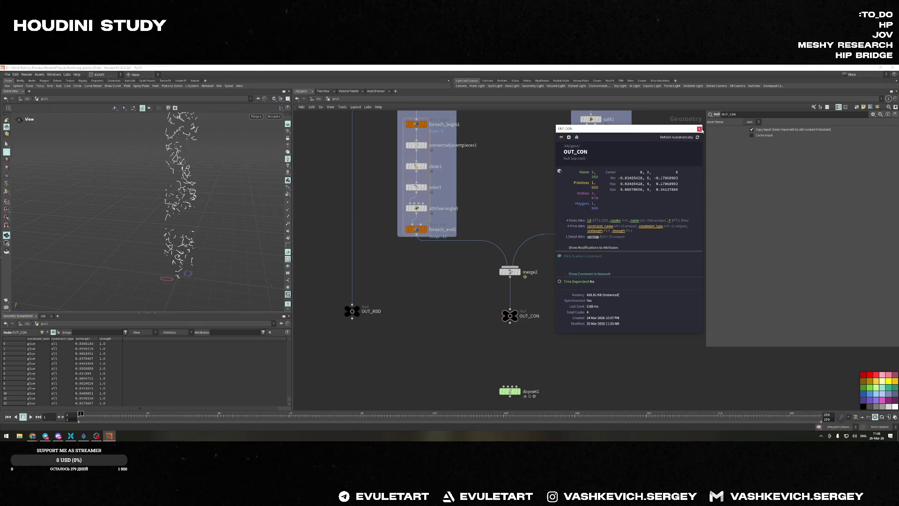
key(Escape)
scroll(572, 264, down, 3)
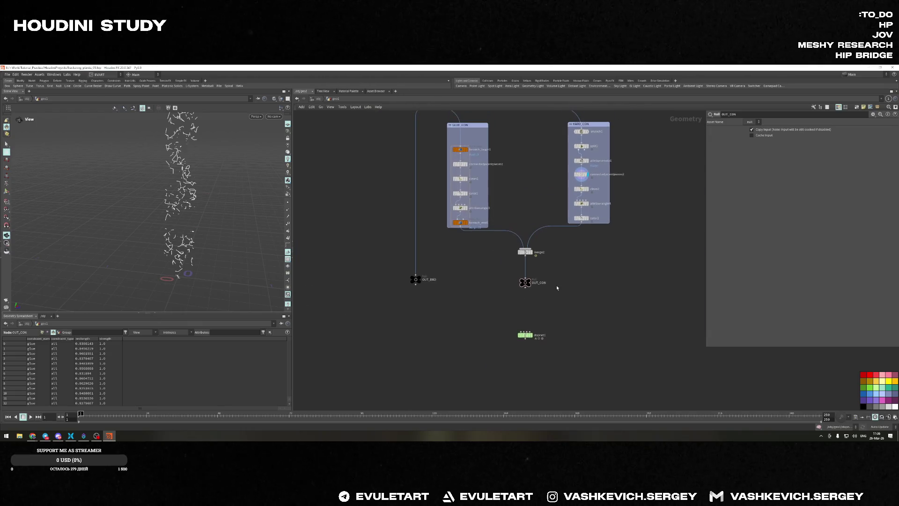
drag(458, 326, 596, 360)
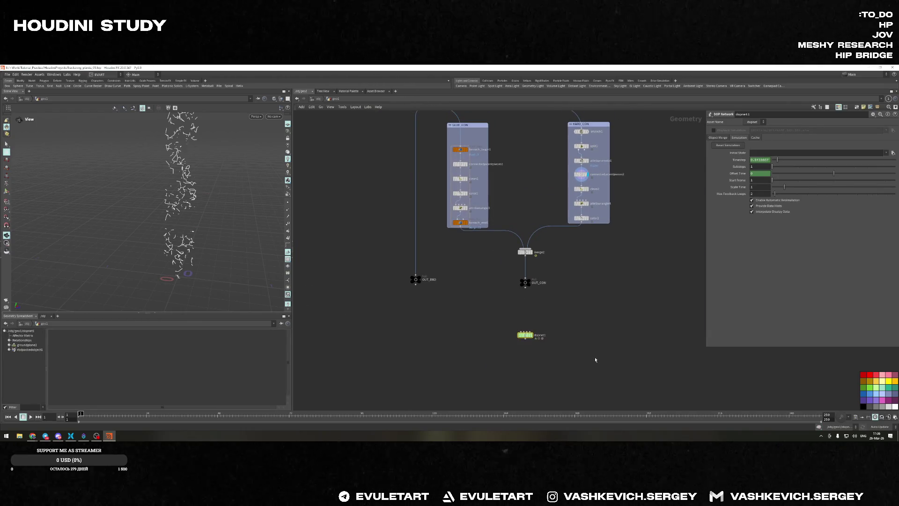
key(alt+Tab)
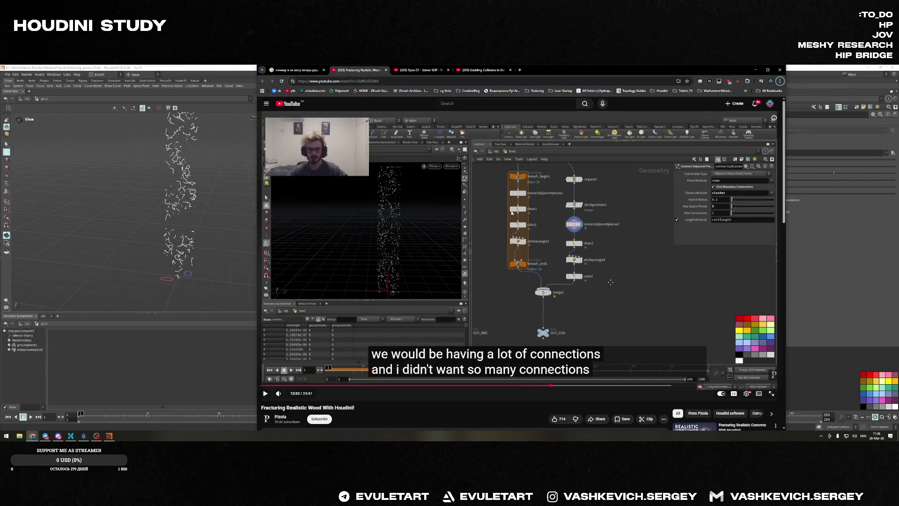
- Rewind the tutorial to about 13:13 on cutting connections from 100 to 5, pause, and return to Houdini
click(570, 262)
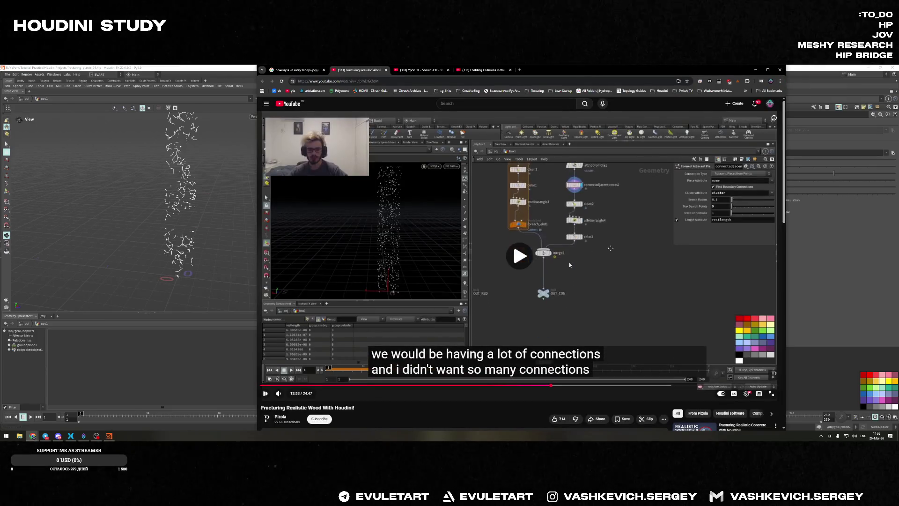
click(579, 238)
key(Left)
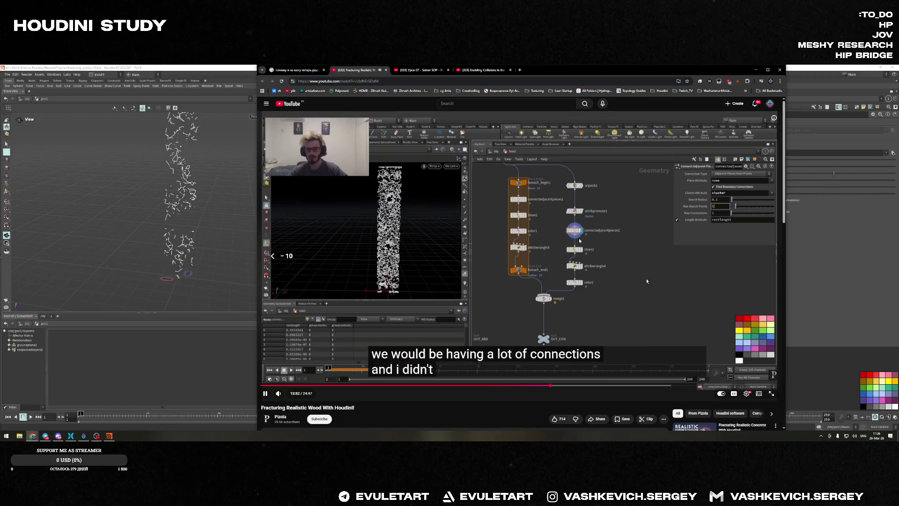
key(Right)
key(Left)
key(Left)
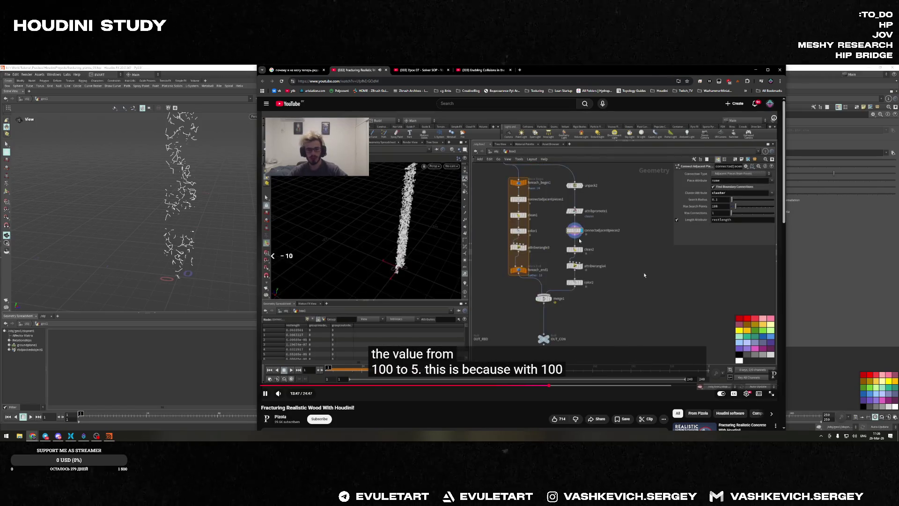
key(Left)
key(Left)
key(Left)
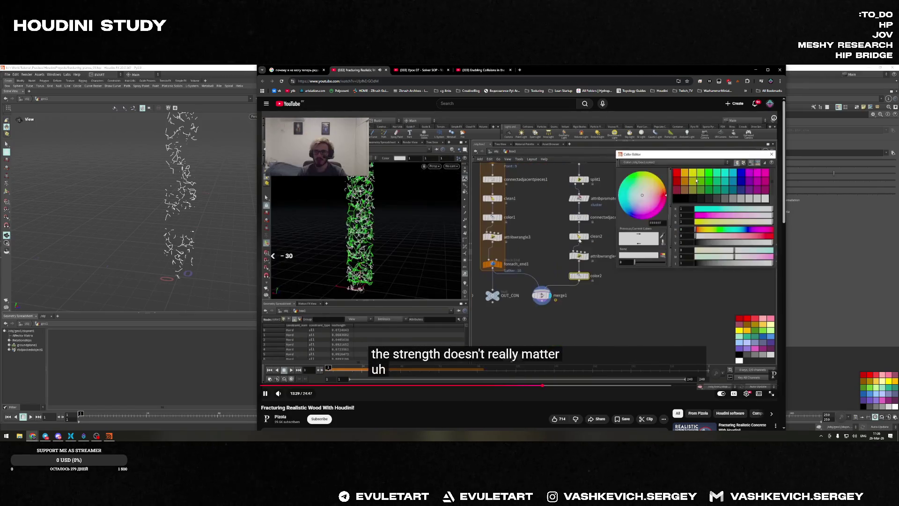
key(Left)
key(Left)
key(Left)
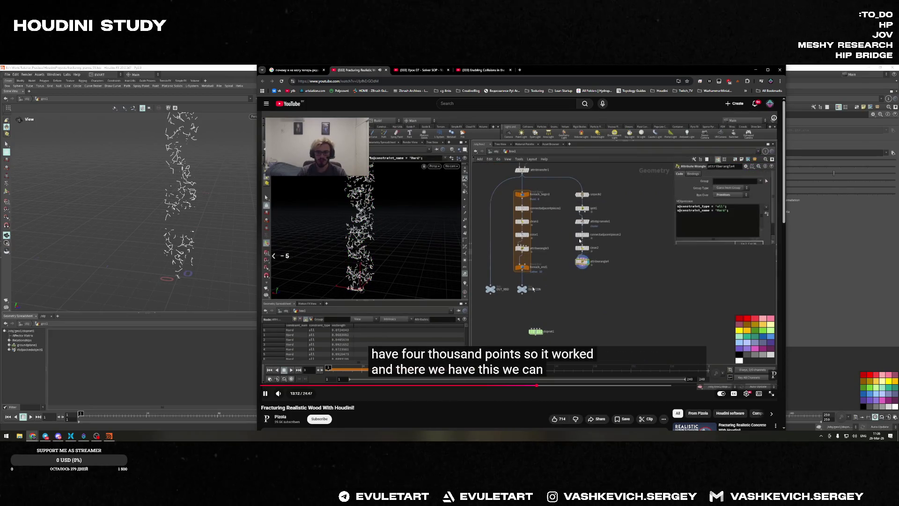
key(space)
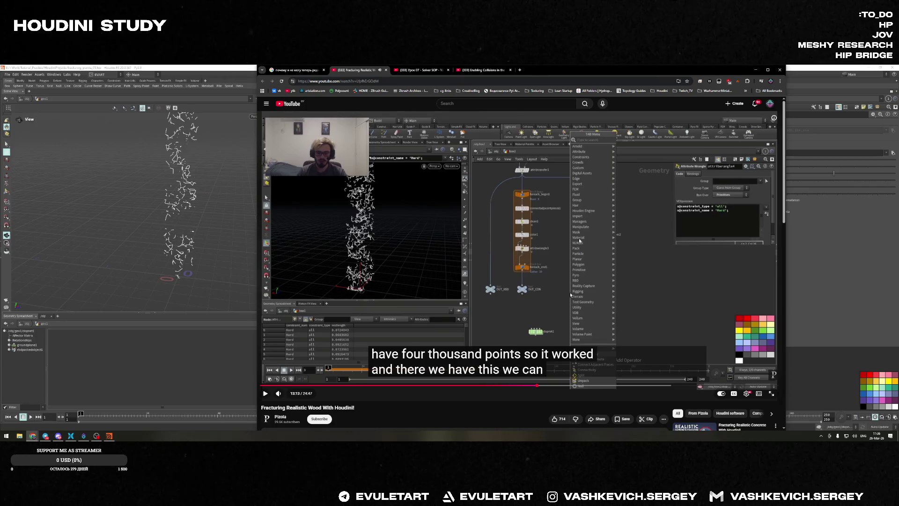
key(alt+Tab)
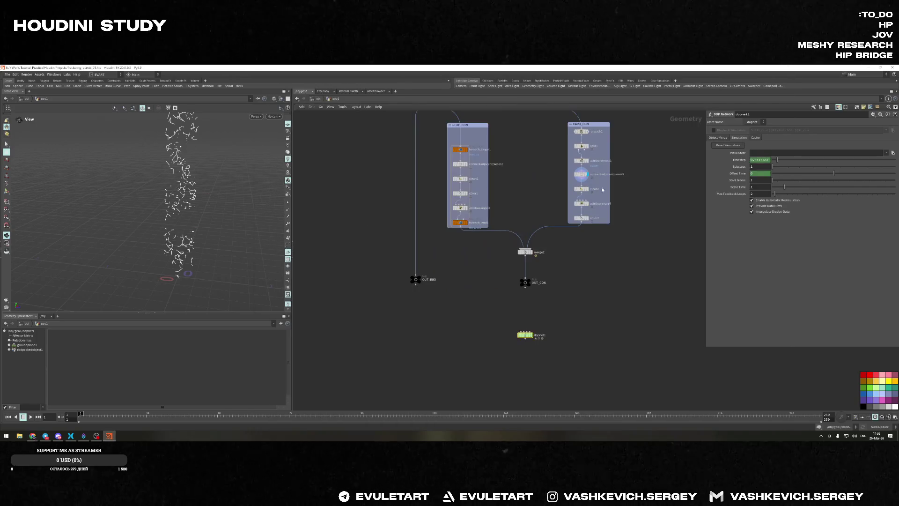
- Review attribwrangle4 and display the glue wrangle attribwrangle3's output and code
click(581, 203)
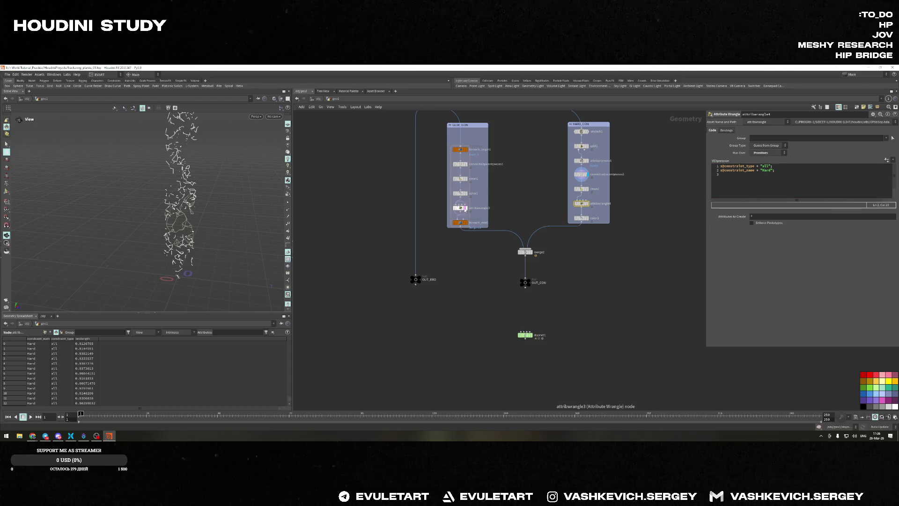
click(464, 208)
click(464, 209)
click(766, 172)
- Select OUT_CON, dive into dopnet1 and start renaming the glue constraint relationship node
click(526, 282)
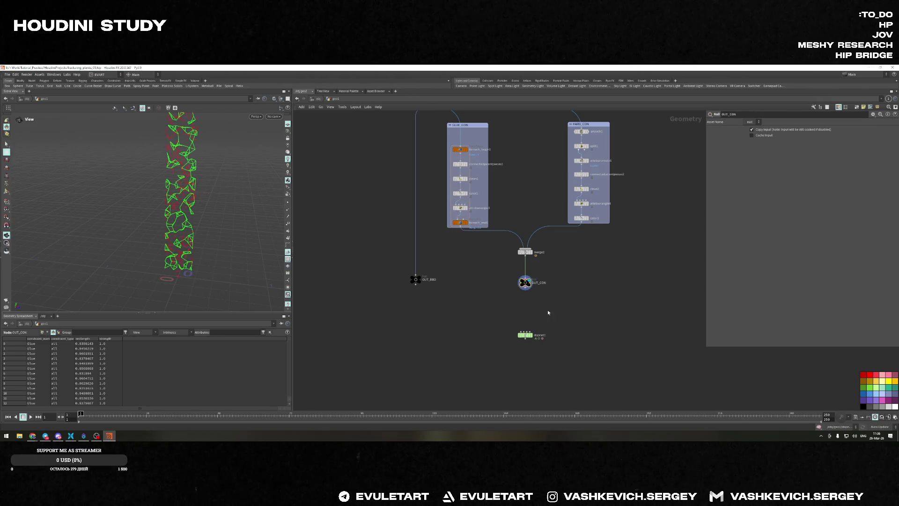
double_click(526, 334)
double_click(526, 165)
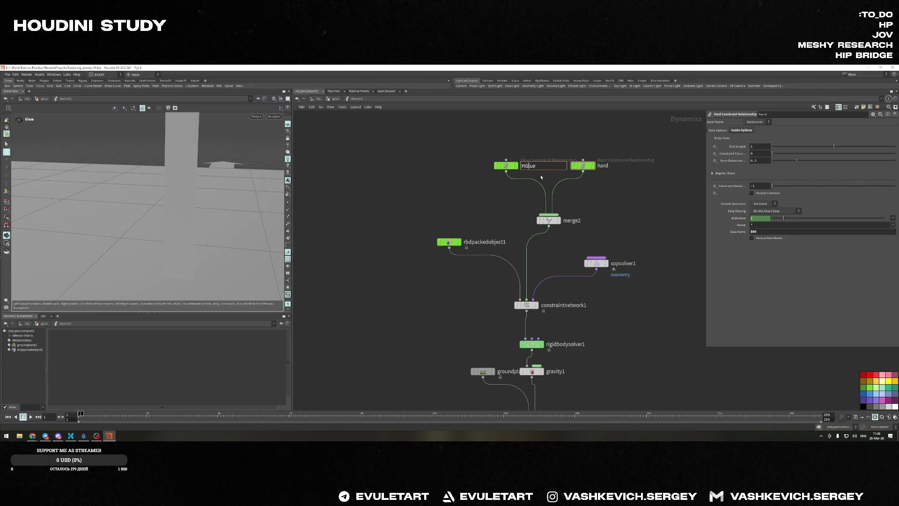
- Confirm the name Glue and rename the hard relationship node to Hard
key(Return)
double_click(604, 165)
key(BackSpace)
text(H)
key(Return)
- Check the Data Name, merge2's Glue input and the Hard relationship's settings, then bring the tutorial forward
double_click(767, 230)
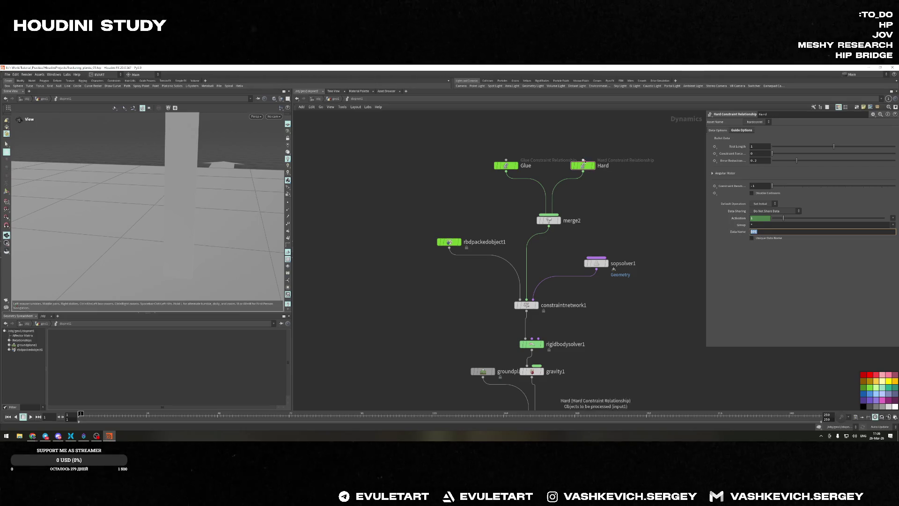
click(549, 221)
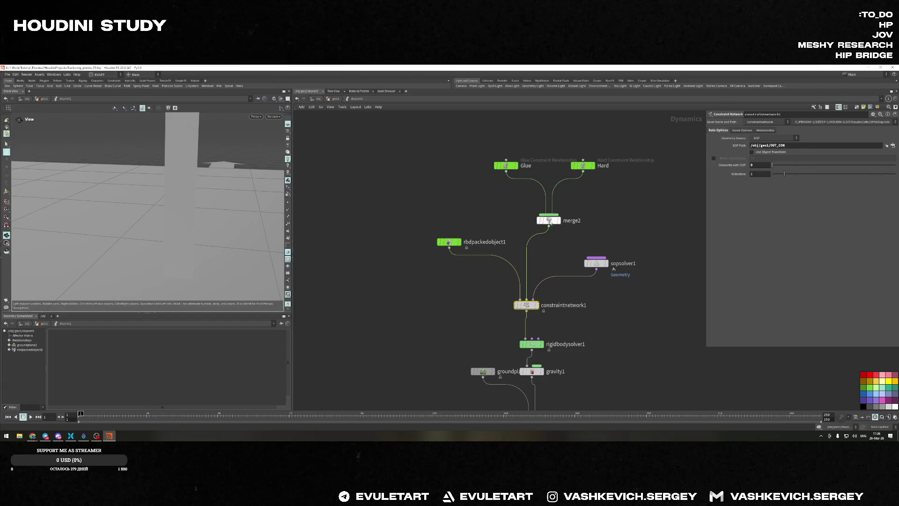
click(727, 157)
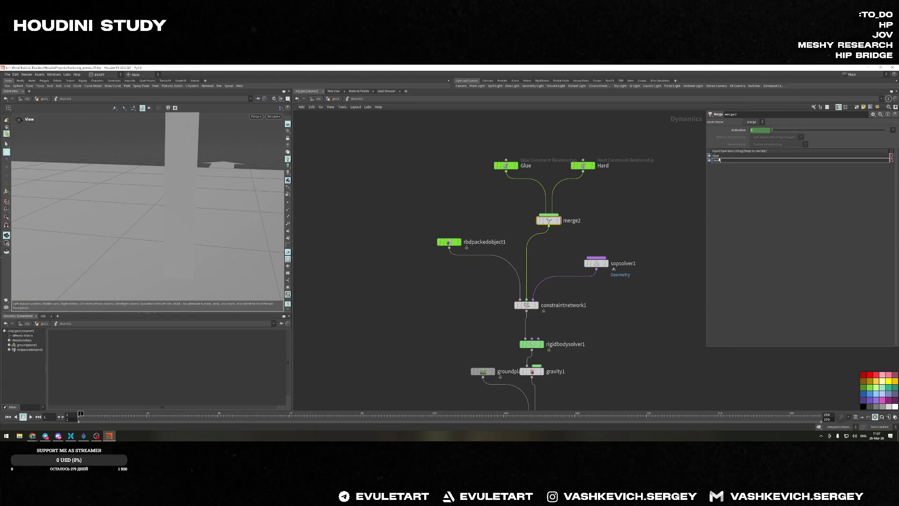
click(583, 167)
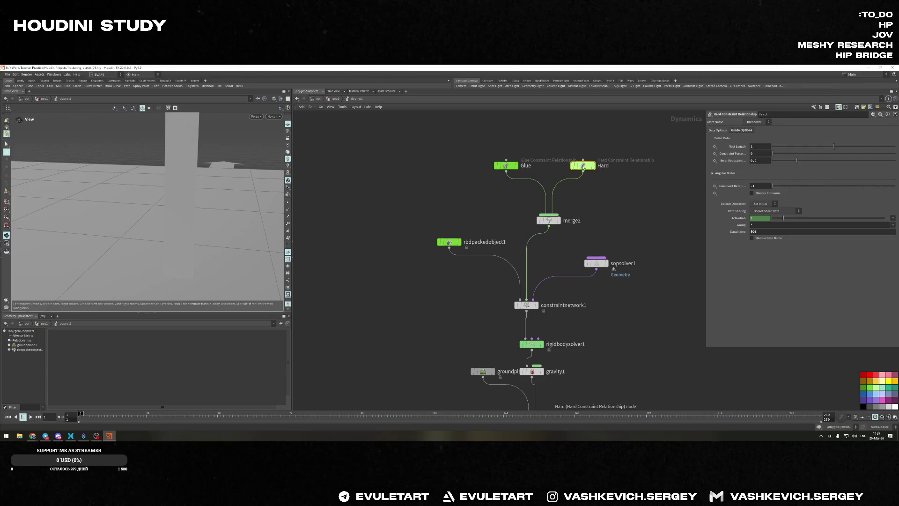
key(alt+Tab)
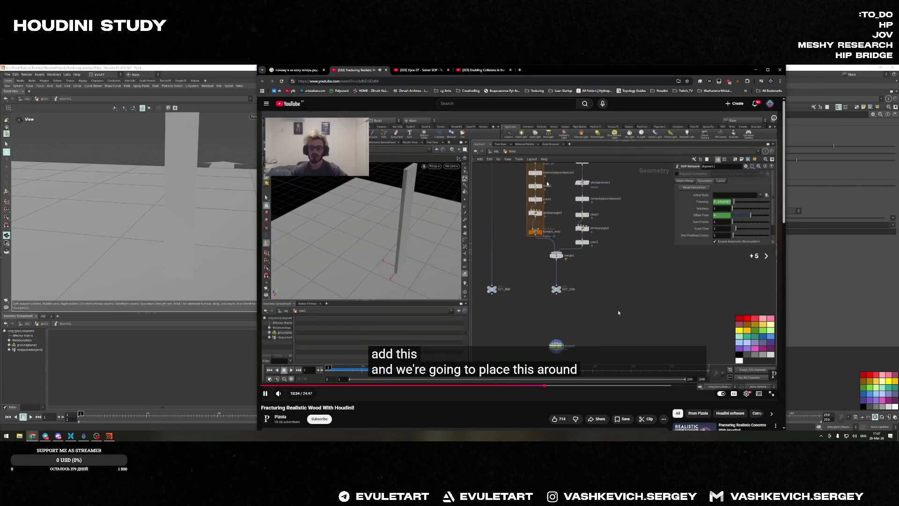
- Pause the video, view the geometry-level merge2's info and warning, dive back into dopnet1, then start a Windows search
click(546, 182)
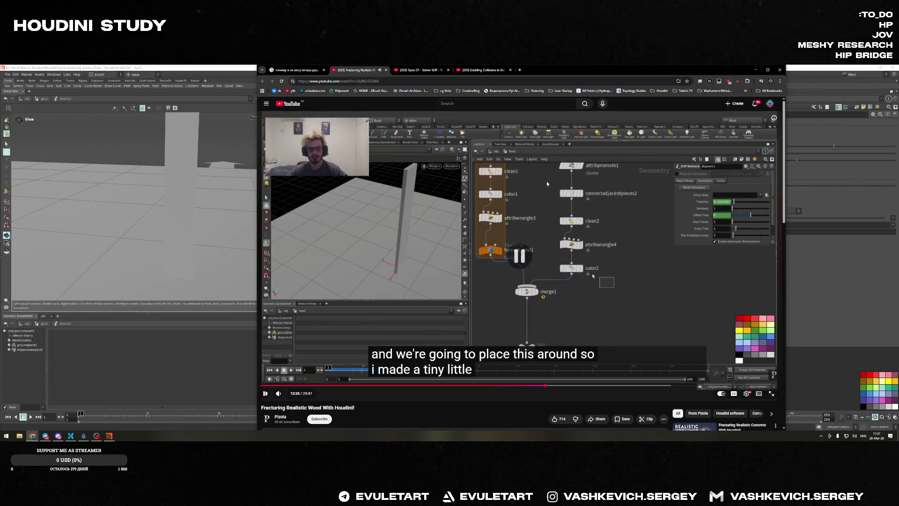
key(alt+Tab)
key(u)
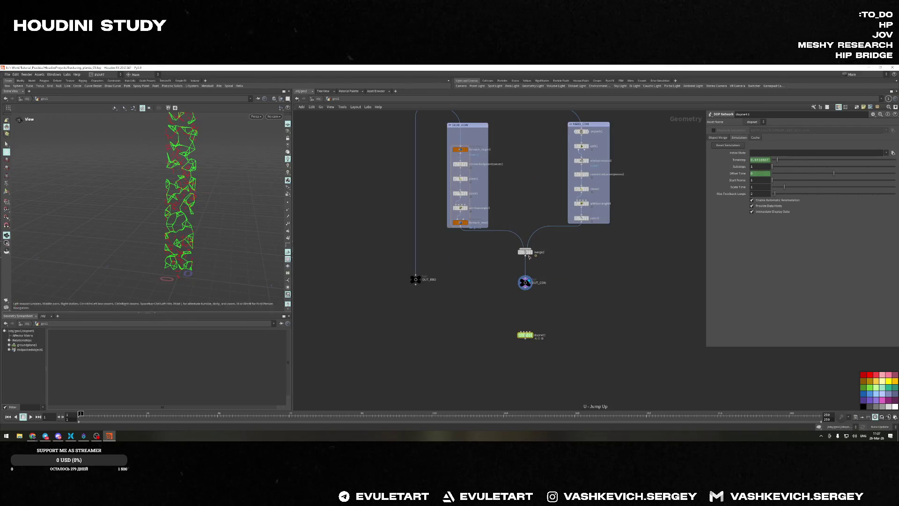
middle_click(526, 254)
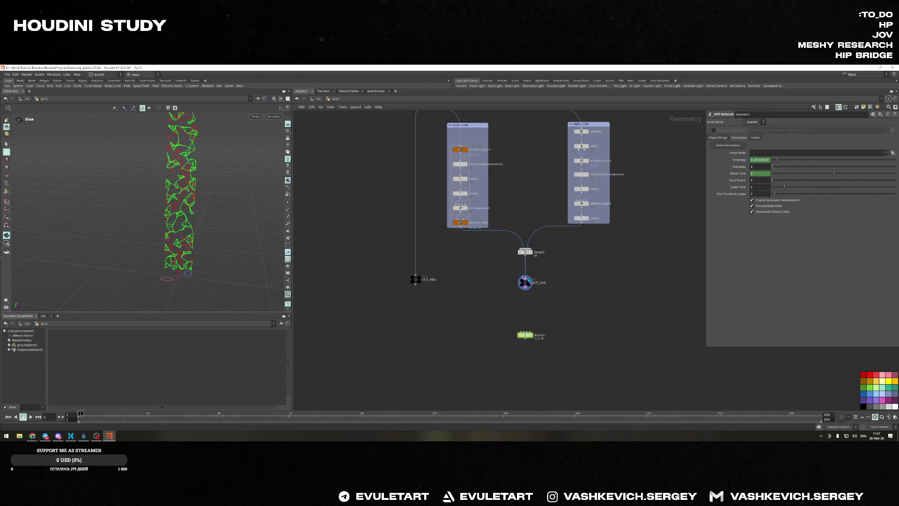
double_click(525, 336)
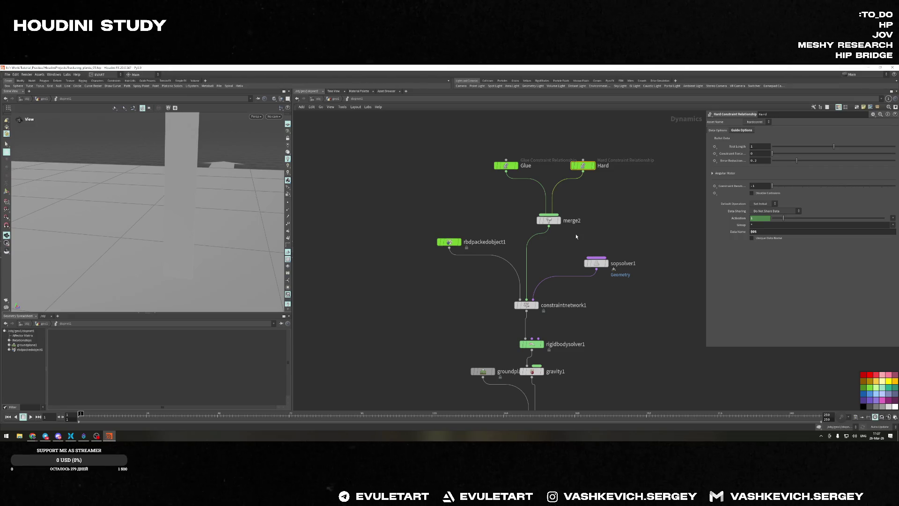
key(super)
text(fork)
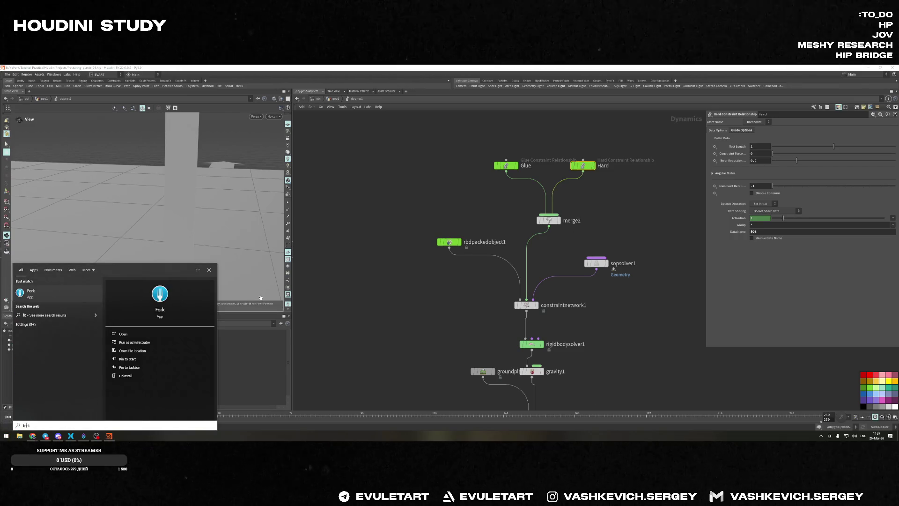
click(23, 294)
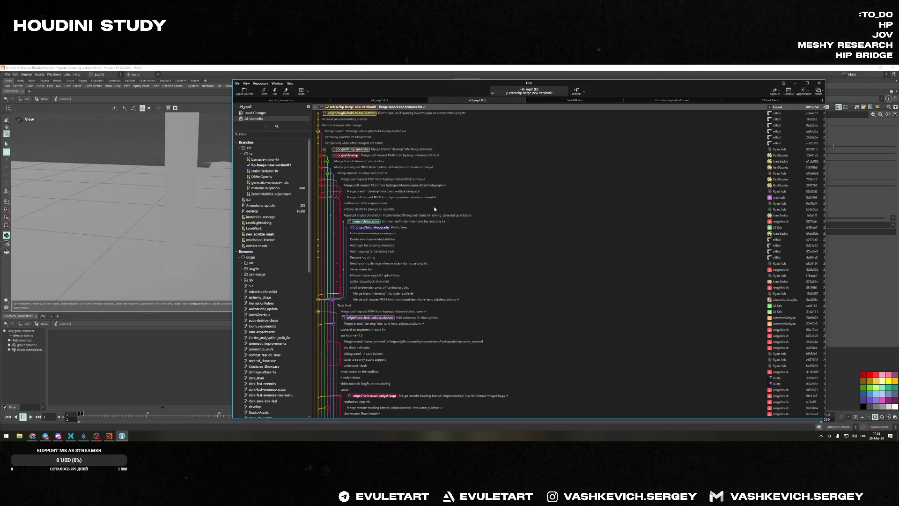
click(387, 108)
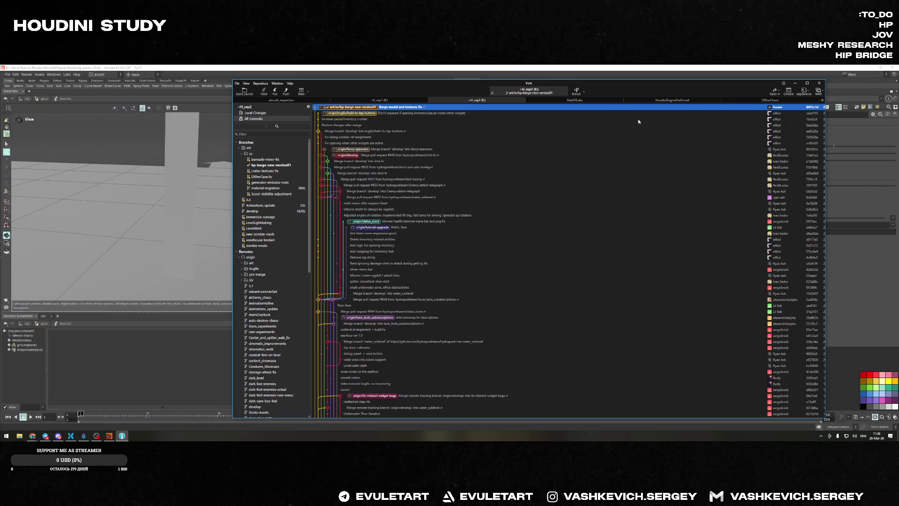
double_click(754, 80)
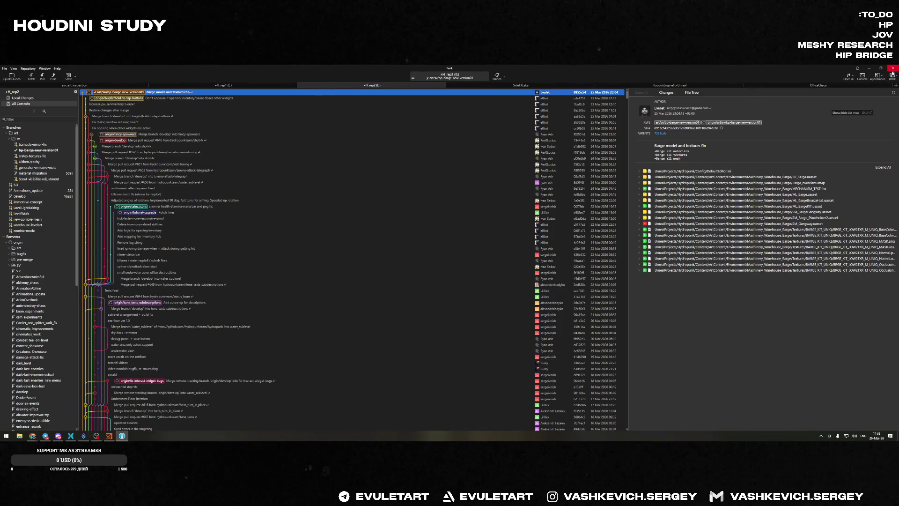
click(892, 69)
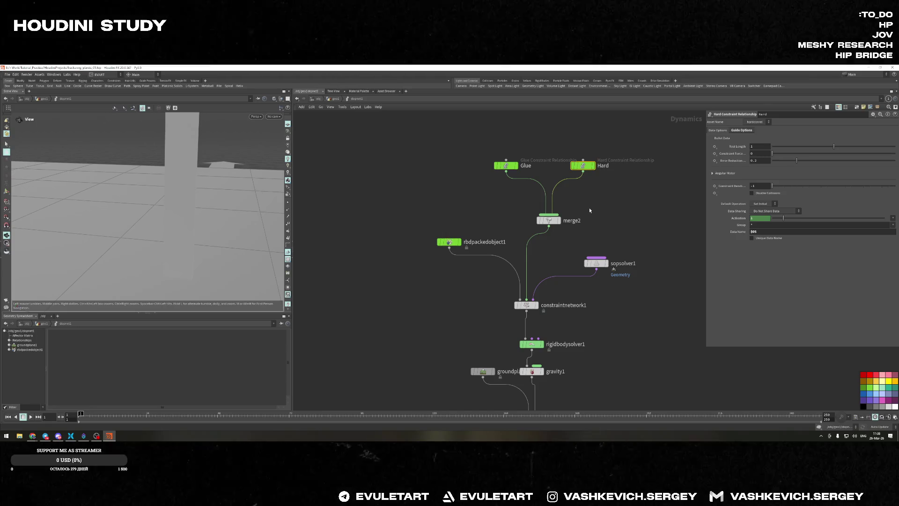
- Nudge sopsolver1 slightly up-right in the DOP network, then Alt+Tab toward the browser
mouse_move(653, 232)
mouse_down()
mouse_move(579, 281)
mouse_move(604, 259)
mouse_up()
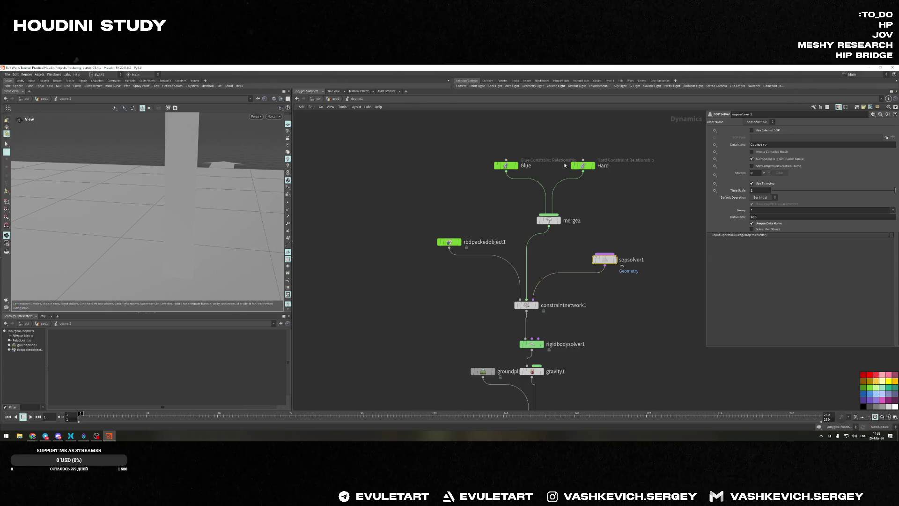
key(alt+Tab)
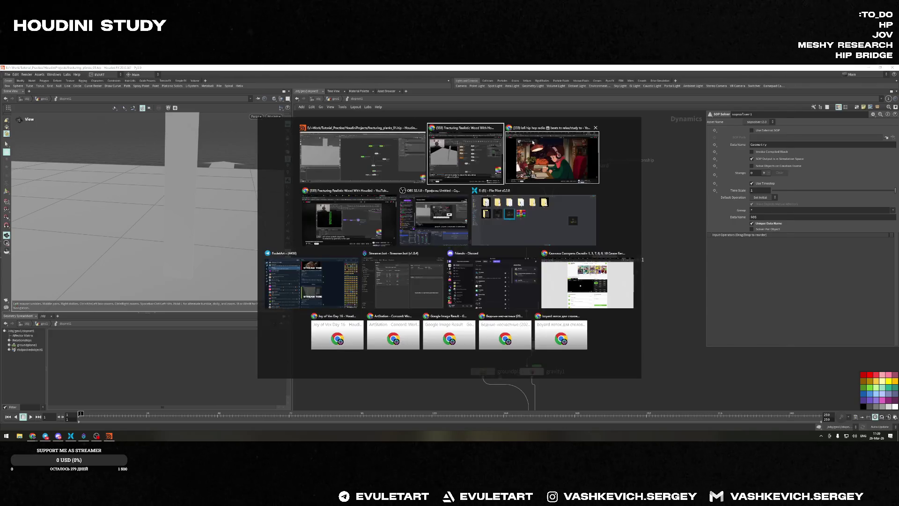
- Watch the tutorial in short bursts, checking merge2's Glue/Hard inputs and the output node in Houdini between them
click(642, 281)
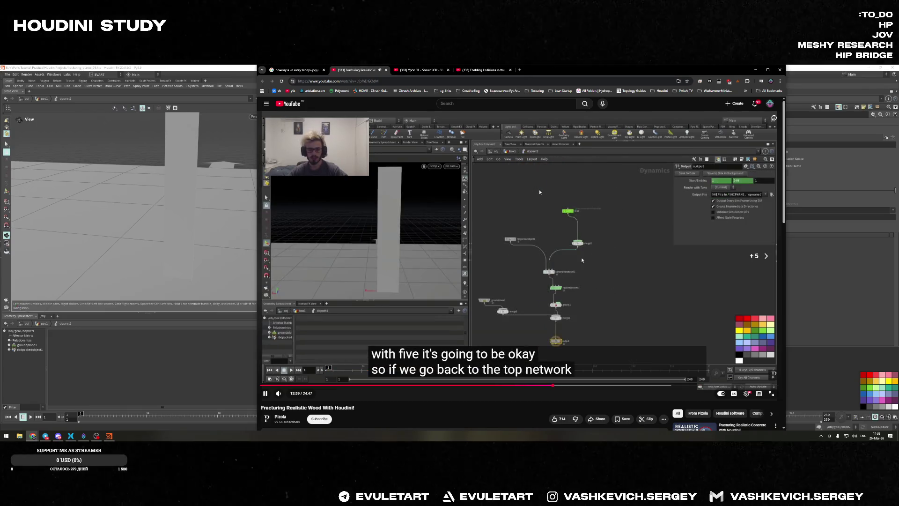
click(540, 190)
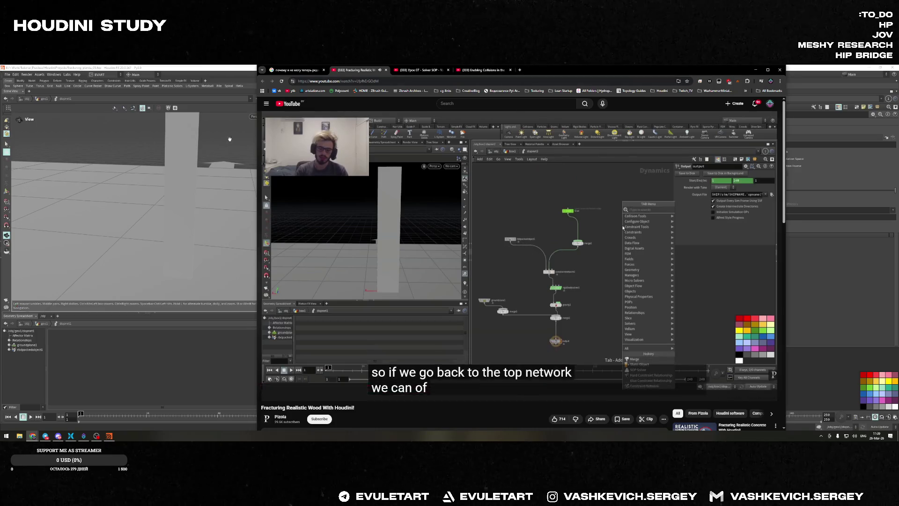
key(alt+Tab)
click(567, 199)
click(548, 220)
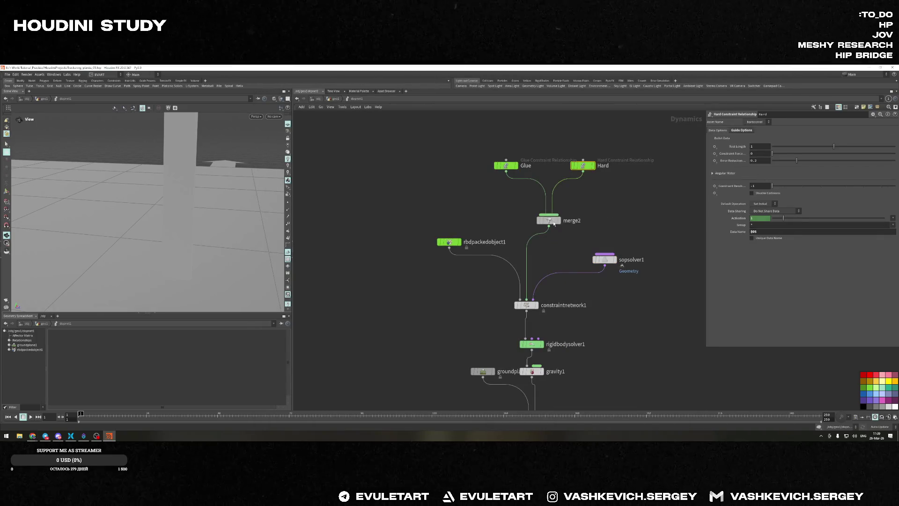
key(alt+Tab)
click(577, 202)
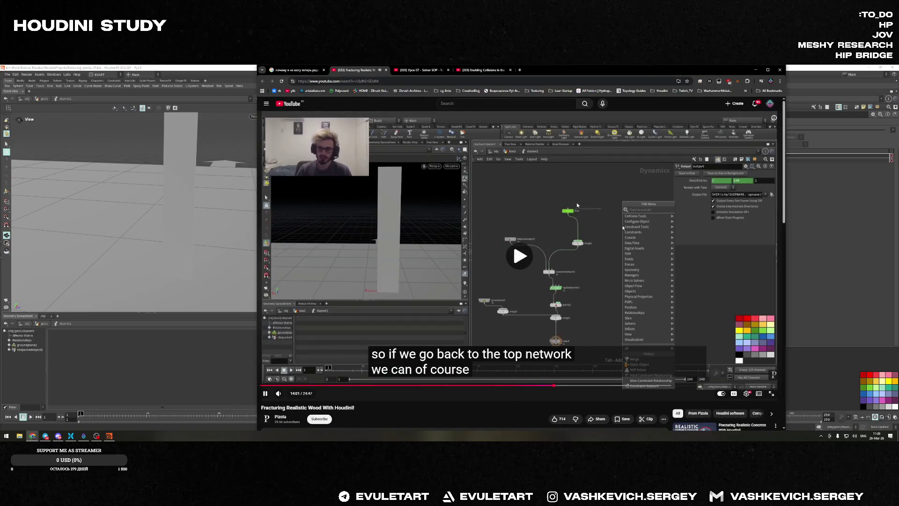
click(577, 203)
key(alt+Tab)
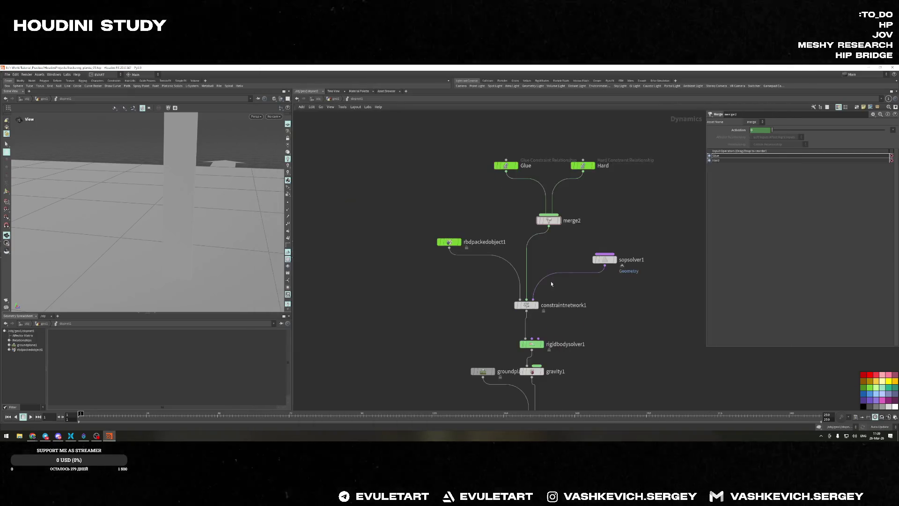
scroll(530, 263, down, 2)
click(543, 297)
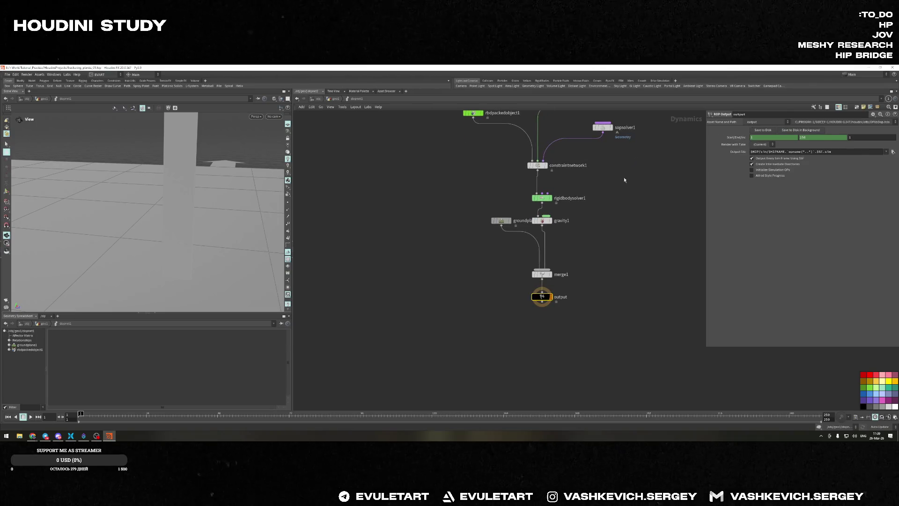
scroll(624, 181, down, 2)
- Compare the Hard node's asset name and the Glue node's parameters with the tutorial, then resume playback
key(alt+Tab)
click(575, 218)
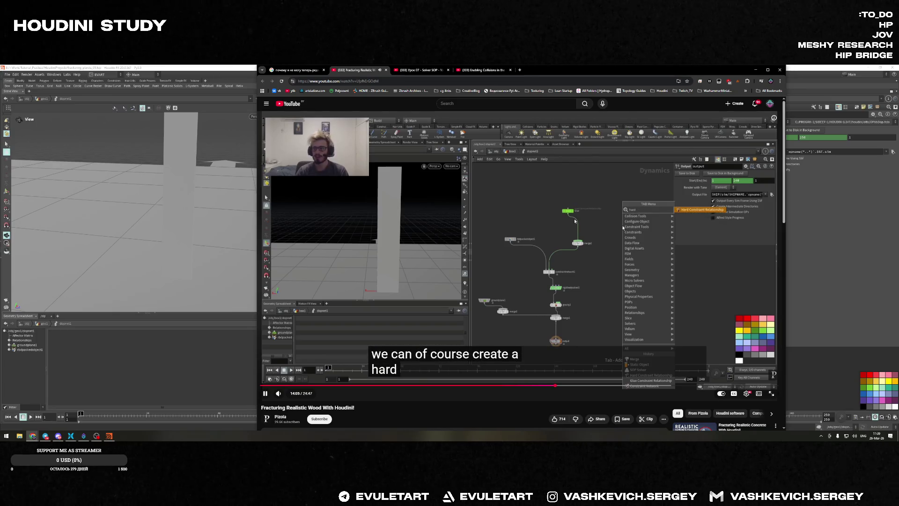
click(606, 208)
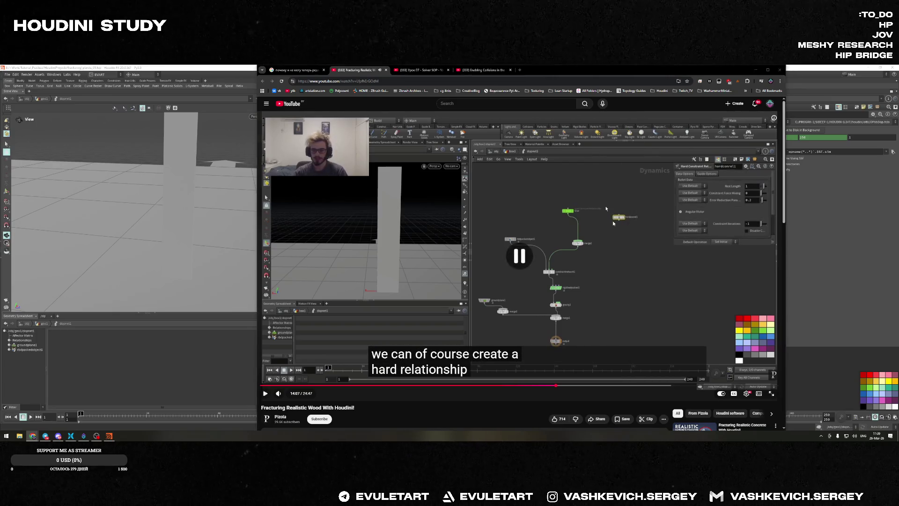
key(alt+Tab)
click(583, 157)
scroll(562, 211, up, 2)
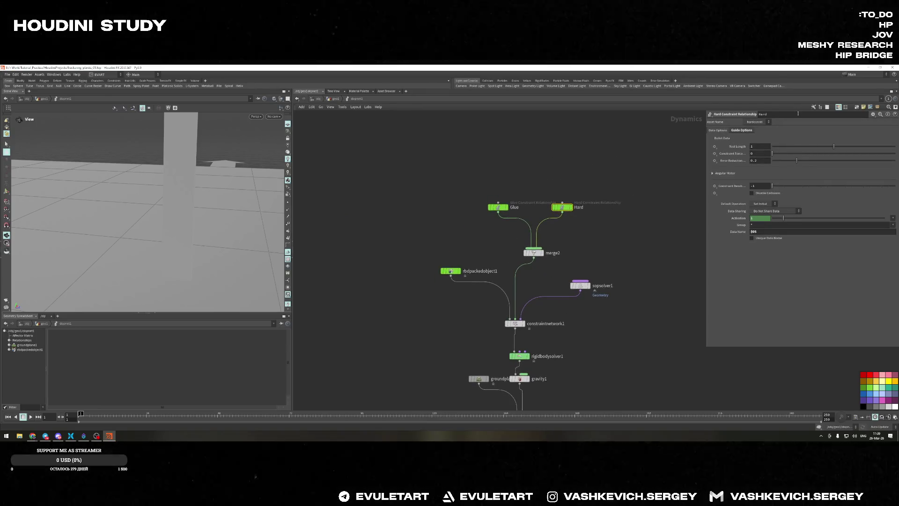
double_click(760, 124)
key(Return)
middle_drag(449, 216, 452, 194)
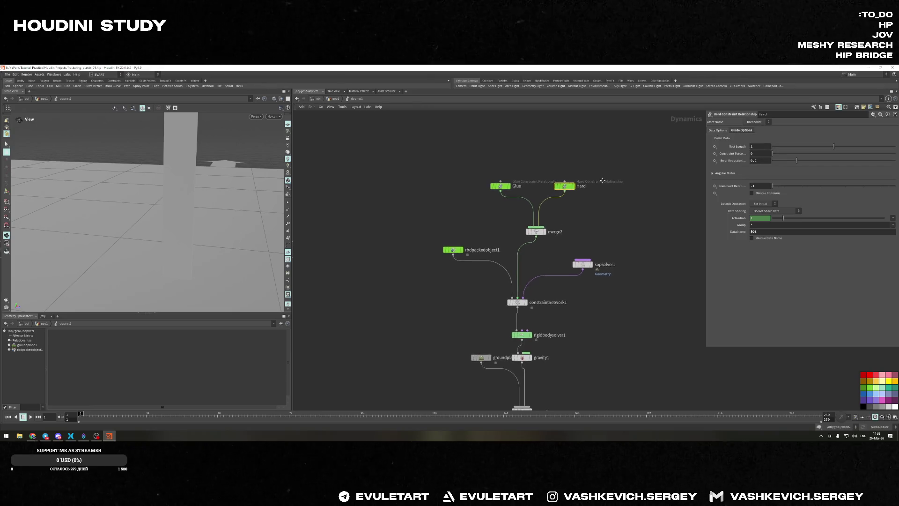
click(501, 185)
scroll(602, 175, up, 2)
scroll(641, 186, up, 2)
key(alt+Tab)
key(space)
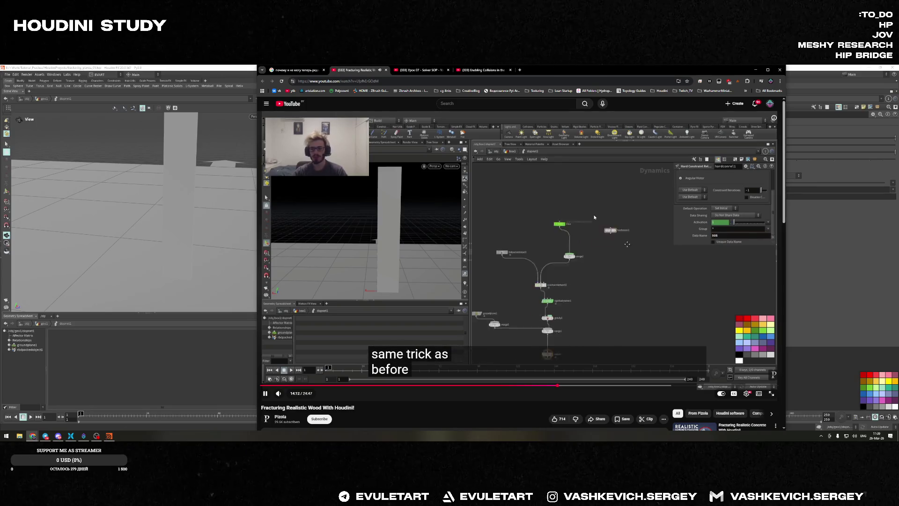
- Pause the tutorial and inspect the Hard node's $OS Data Name field in Houdini
key(space)
key(alt+Tab)
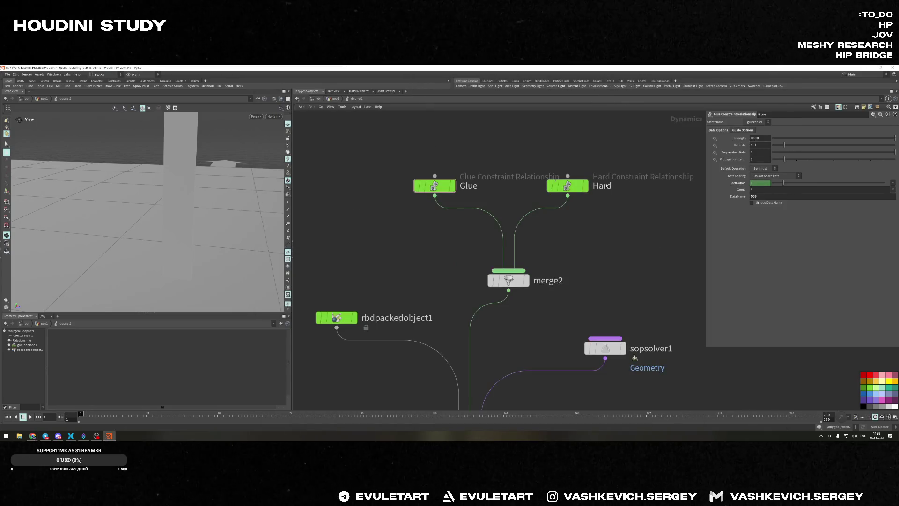
click(567, 185)
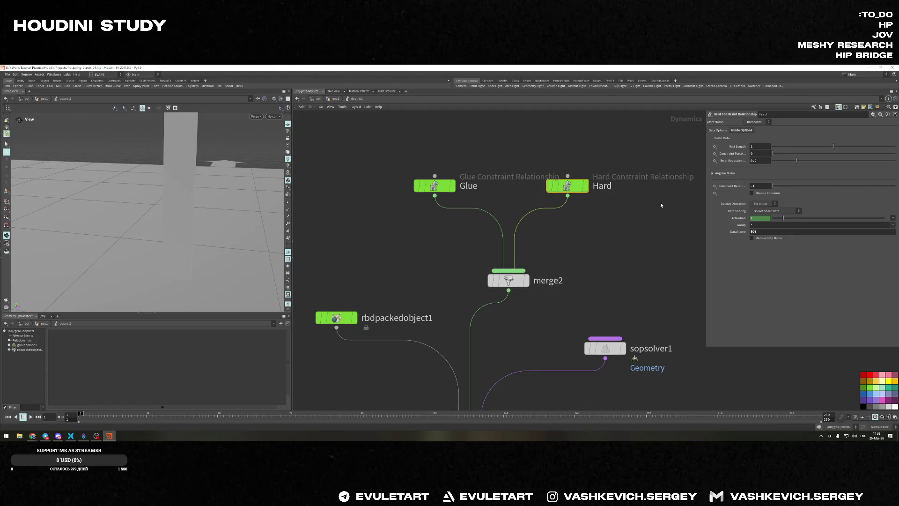
click(770, 233)
double_click(764, 231)
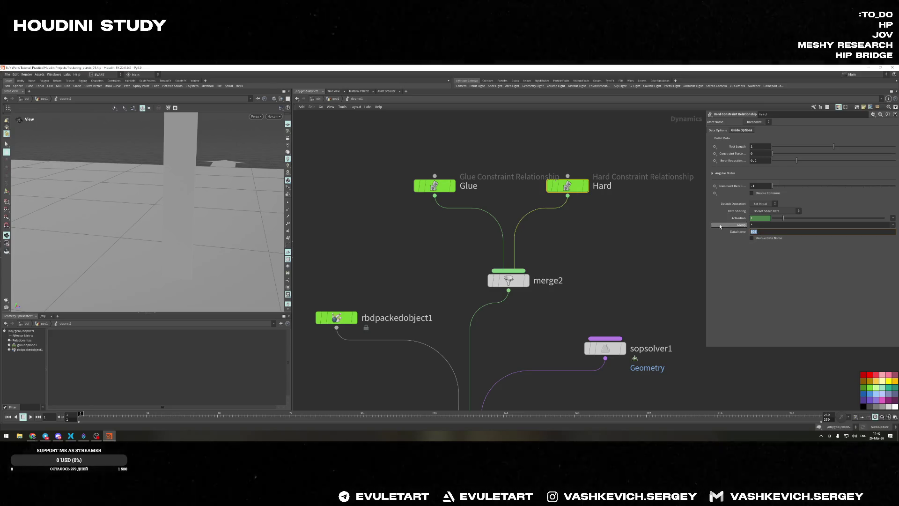
- Resume the tutorial to the point where hard constraints are plugged in, pausing briefly along the way
key(alt+Tab)
click(578, 231)
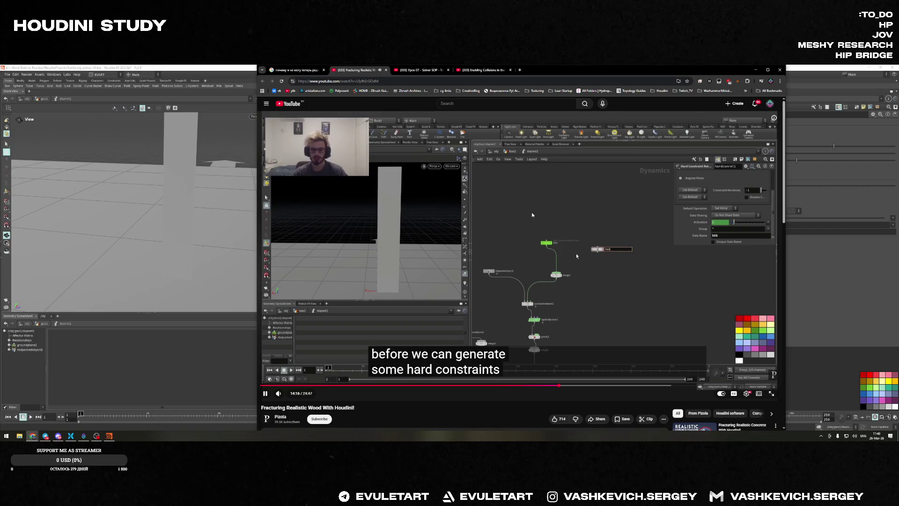
click(618, 255)
key(alt+Tab)
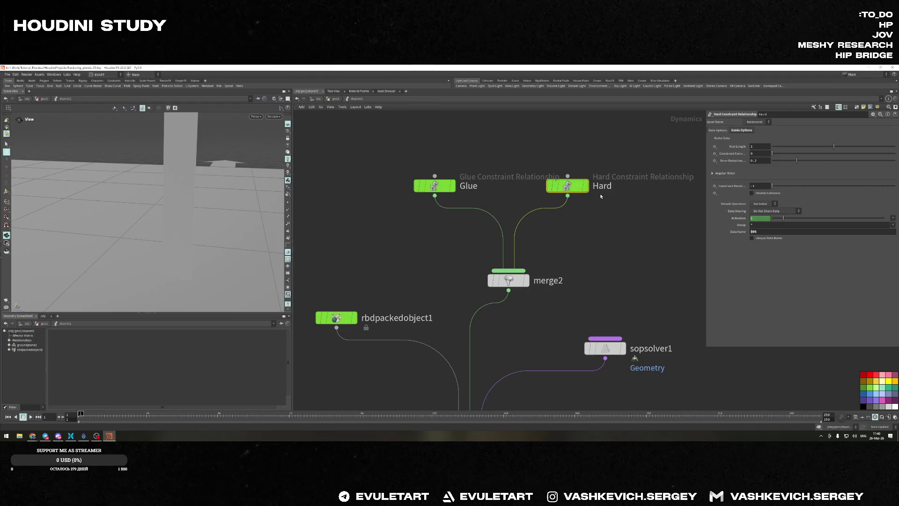
key(alt+Tab)
click(582, 234)
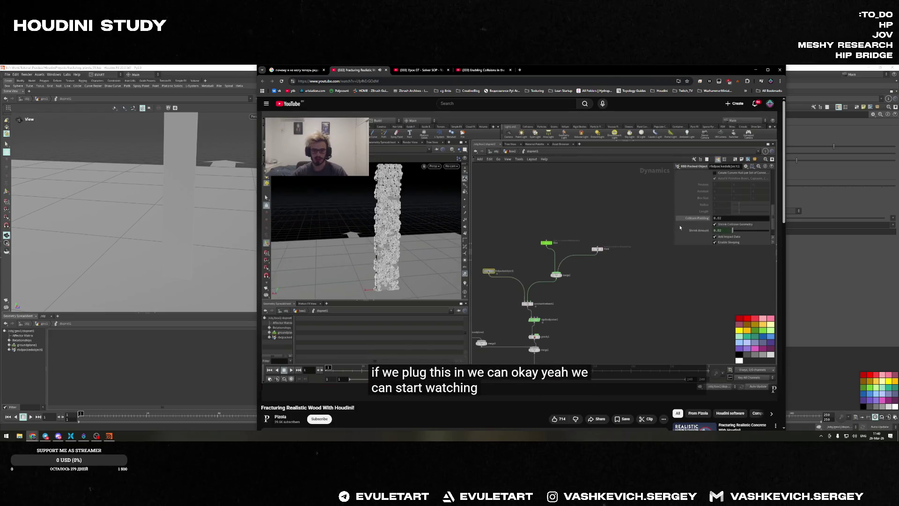
- Pause and resume the tutorial as it colours the hard constraint relationship red
click(581, 233)
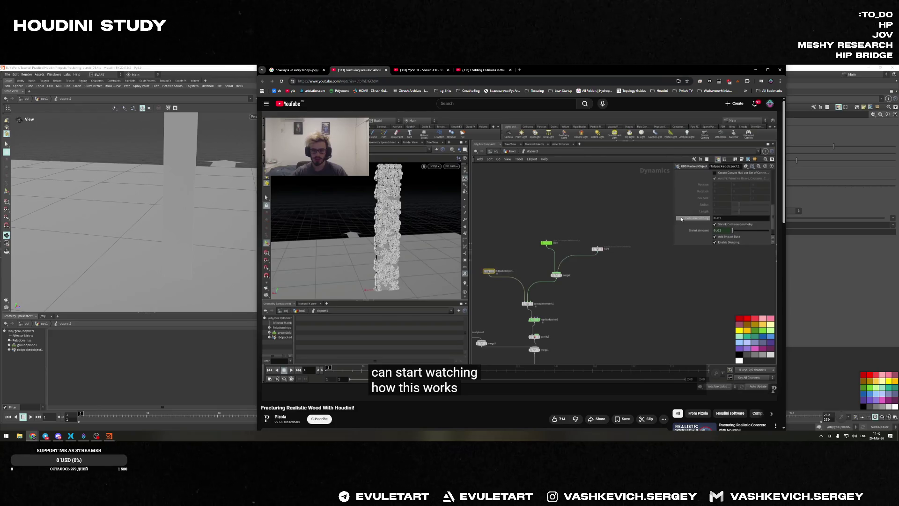
click(560, 174)
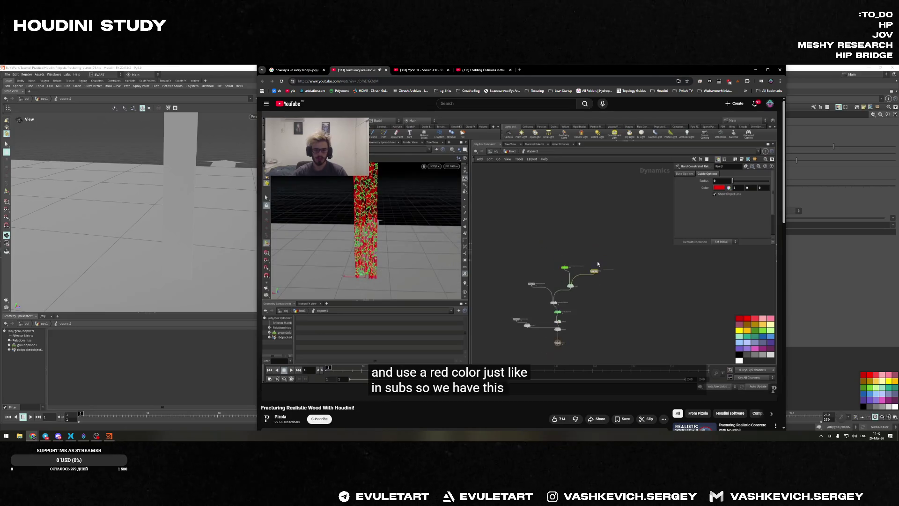
- Pause the tutorial for a while, then resume it through adding an output node below the final merge
click(614, 213)
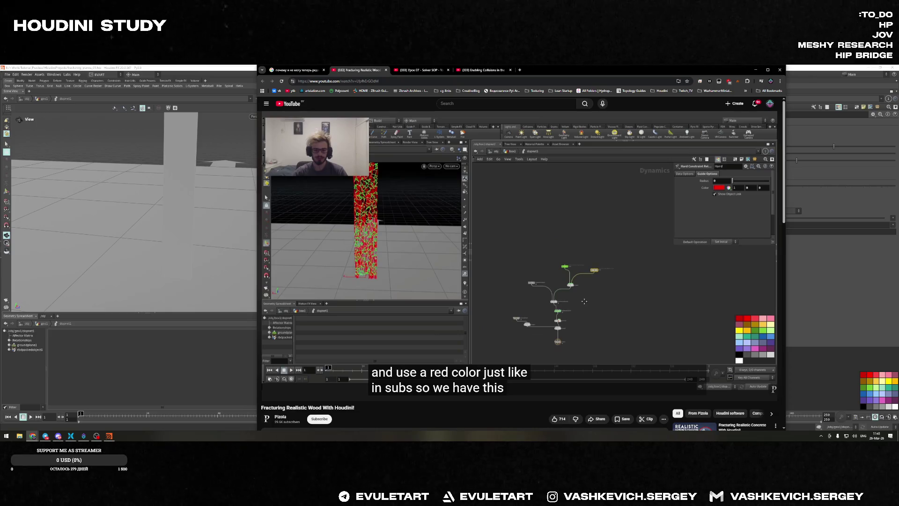
click(633, 243)
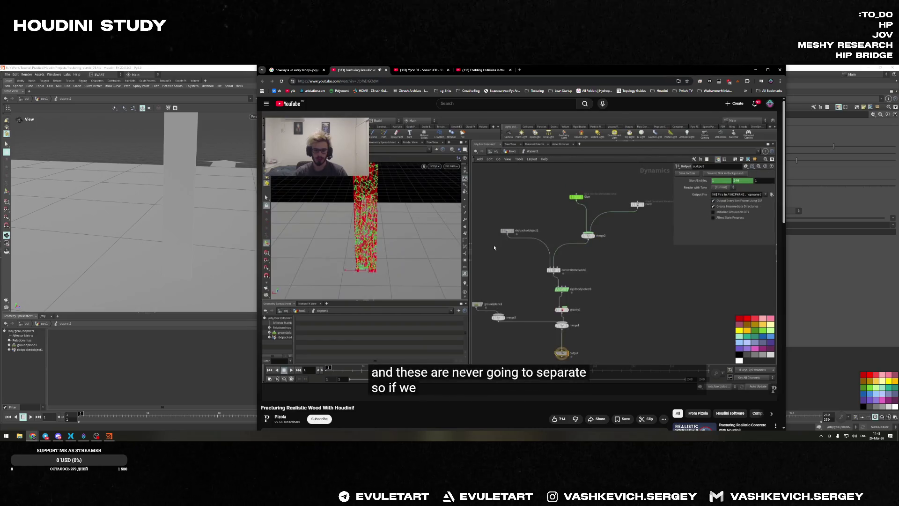
- Step through the tutorial's velocity test of the unbreaking wall, then add an output node beneath merge1 in Houdini
key(space)
key(space)
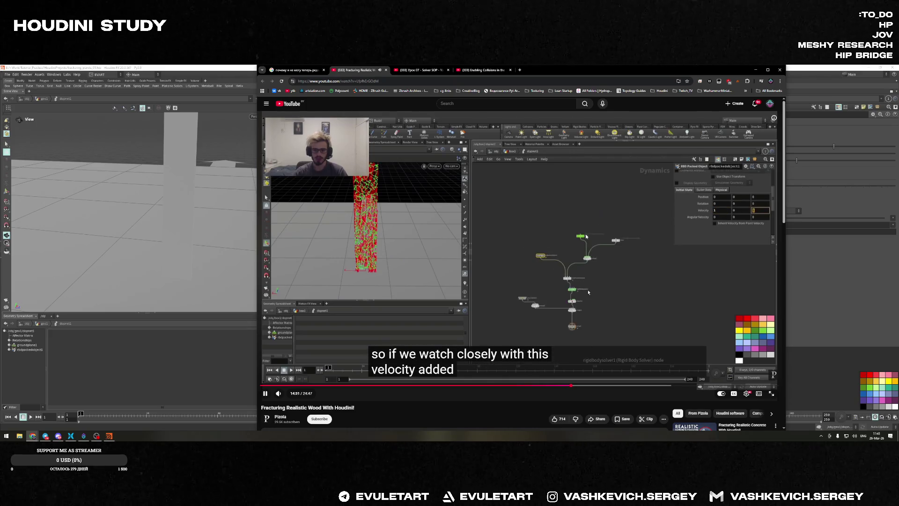
key(space)
key(space)
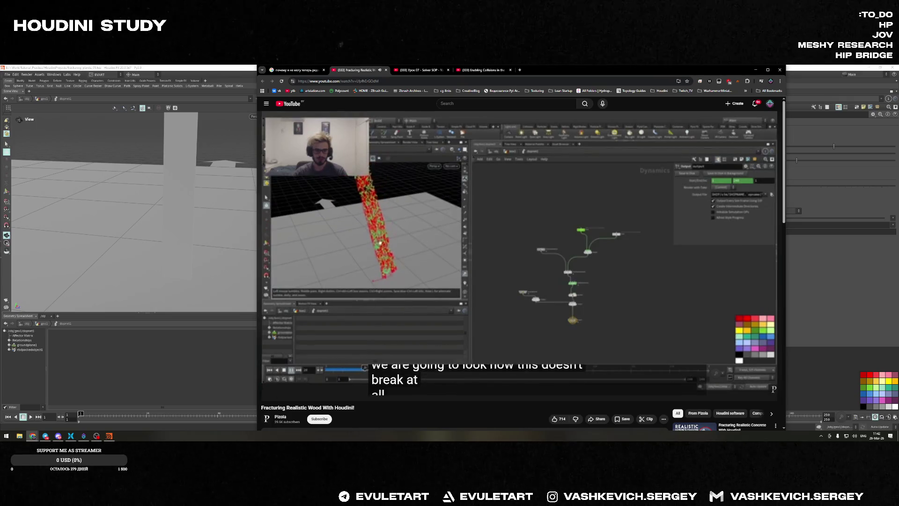
key(space)
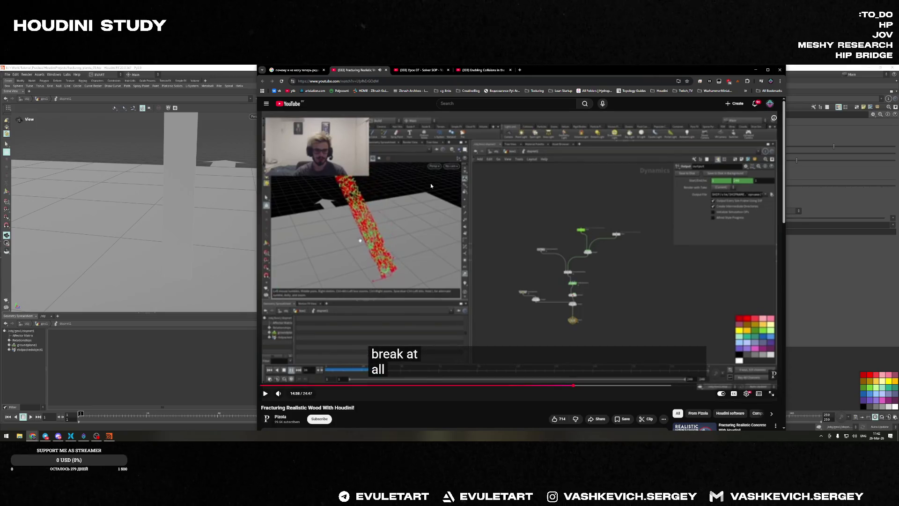
key(alt+Tab)
scroll(601, 250, down, 3)
key(Tab)
text(output)
key(Return)
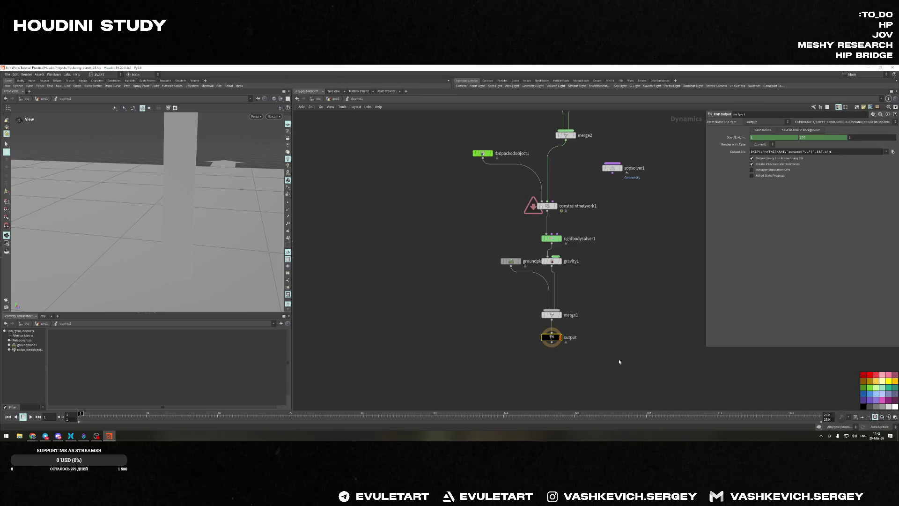
- Toggle rbdpackedobject1's Display Geometry off and on while viewing the wall from above
mouse_move(155, 211)
mouse_down()
mouse_move(200, 166)
mouse_move(160, 184)
mouse_up()
click(483, 153)
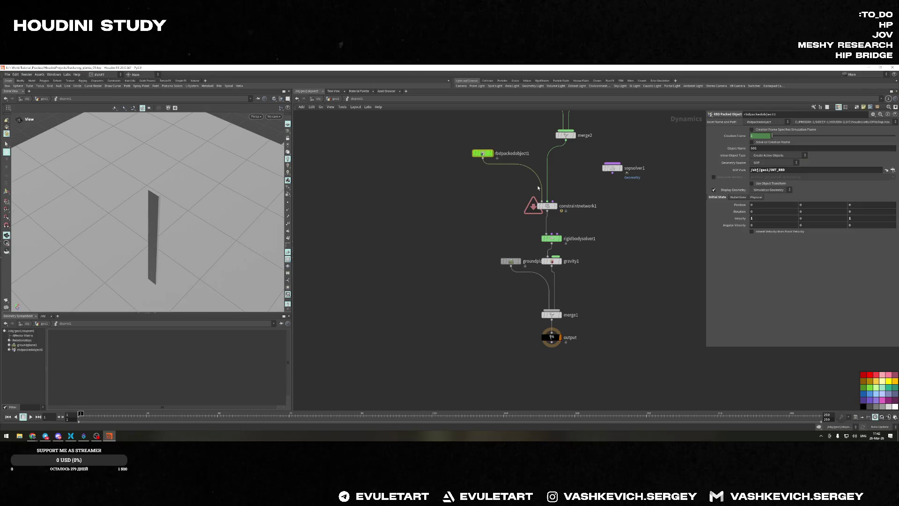
click(714, 190)
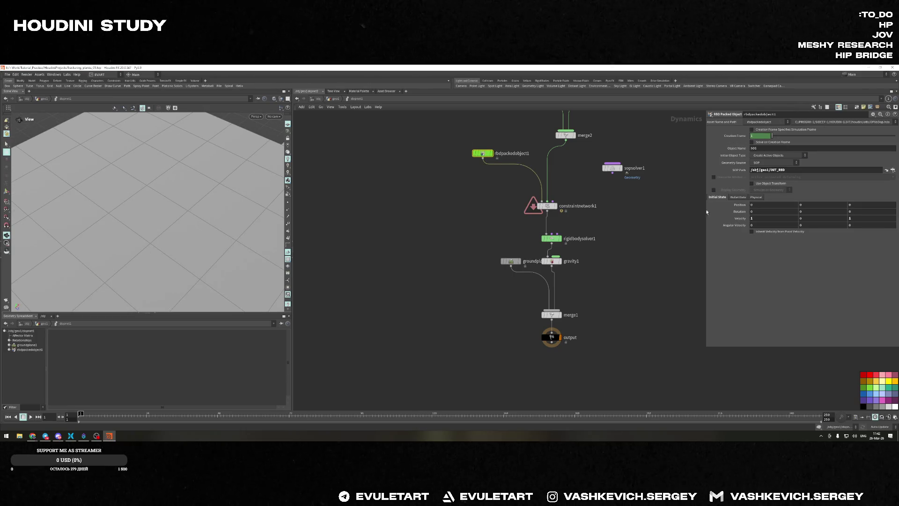
click(714, 189)
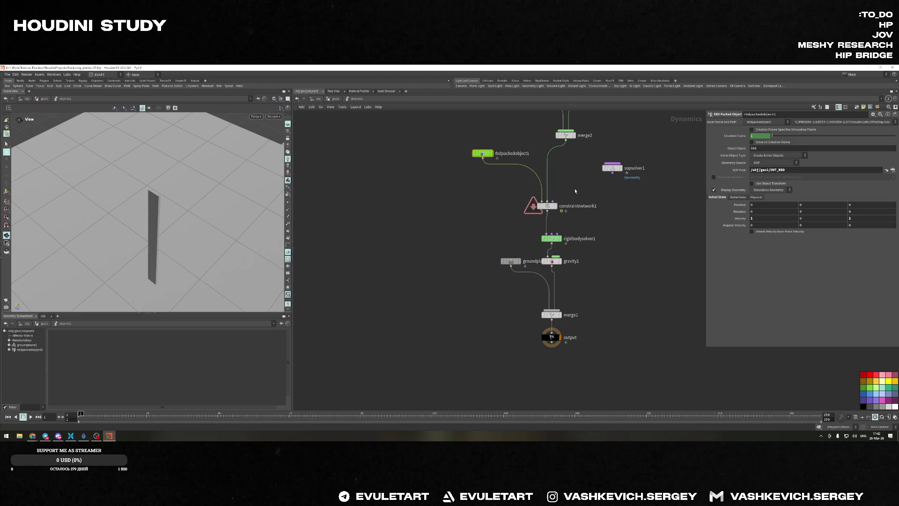
- Inspect constraintnetwork1's missing-Hard-data warning and browse its parameter tabs back to the OUT_CON data options
middle_click(550, 206)
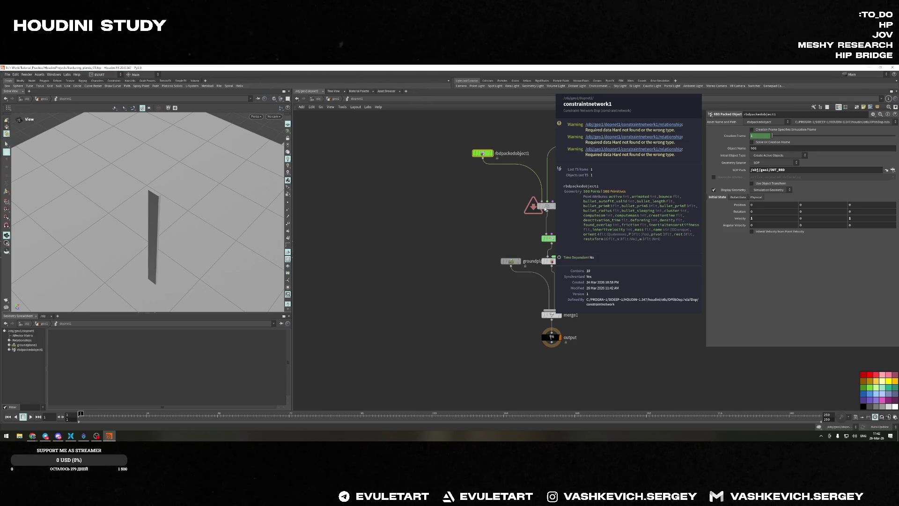
click(549, 206)
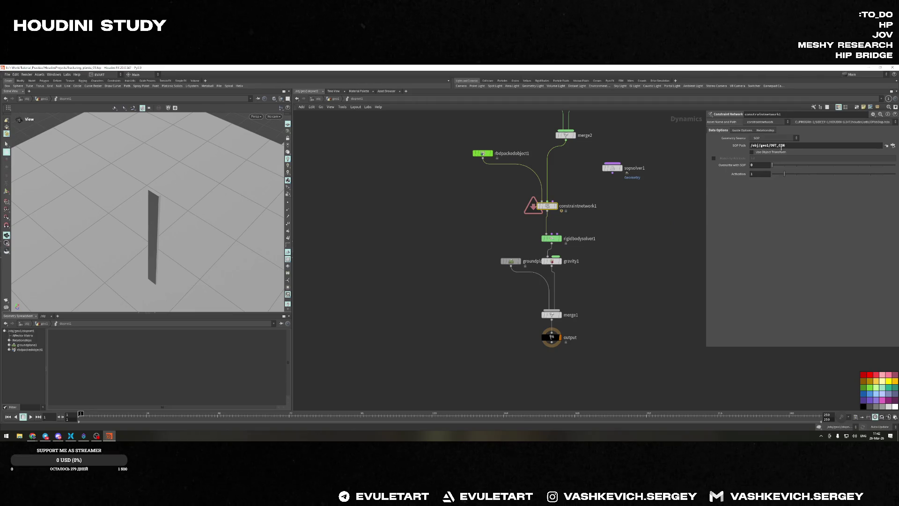
click(739, 132)
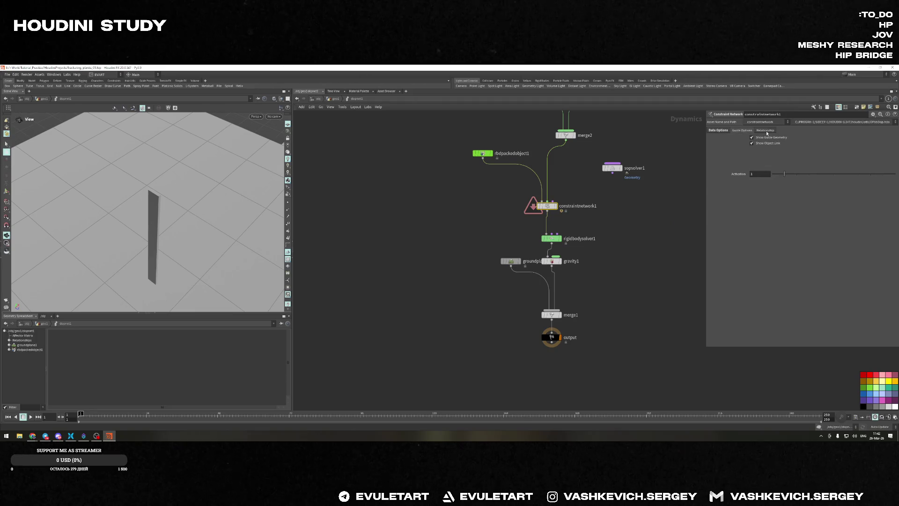
click(719, 130)
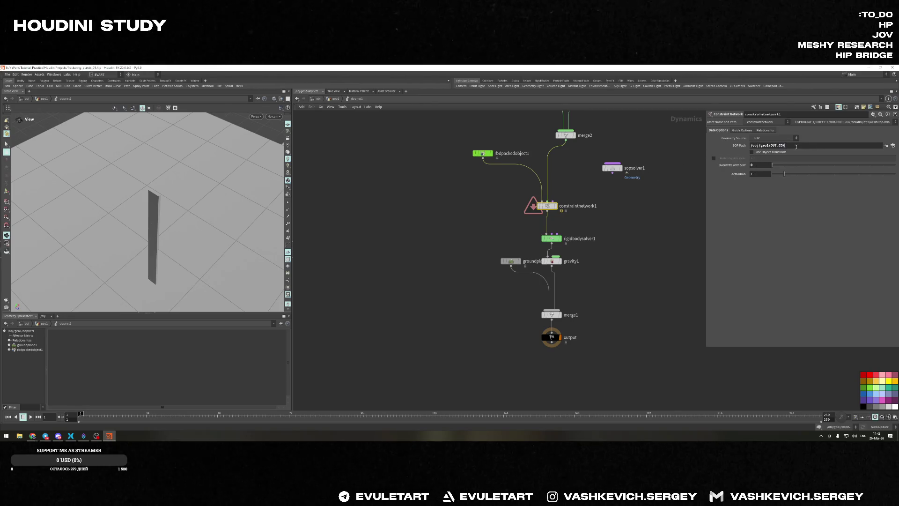
- Peek at the SOP Path chooser, recheck constraintnetwork1's warnings and pan to show the Glue and Hard nodes
click(892, 146)
key(Escape)
middle_click(546, 208)
mouse_move(569, 172)
middle_down()
mouse_move(565, 229)
mouse_move(575, 232)
middle_up()
- Delete and restore sopsolver1, then dive inside it and select the relationship_geometry node
drag(612, 197, 654, 236)
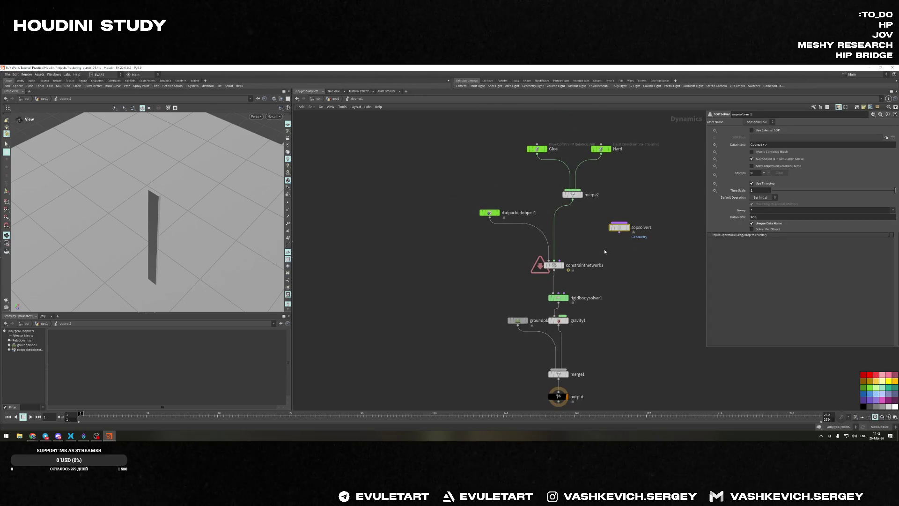
key(Delete)
key(ctrl+z)
double_click(619, 228)
drag(655, 188, 546, 271)
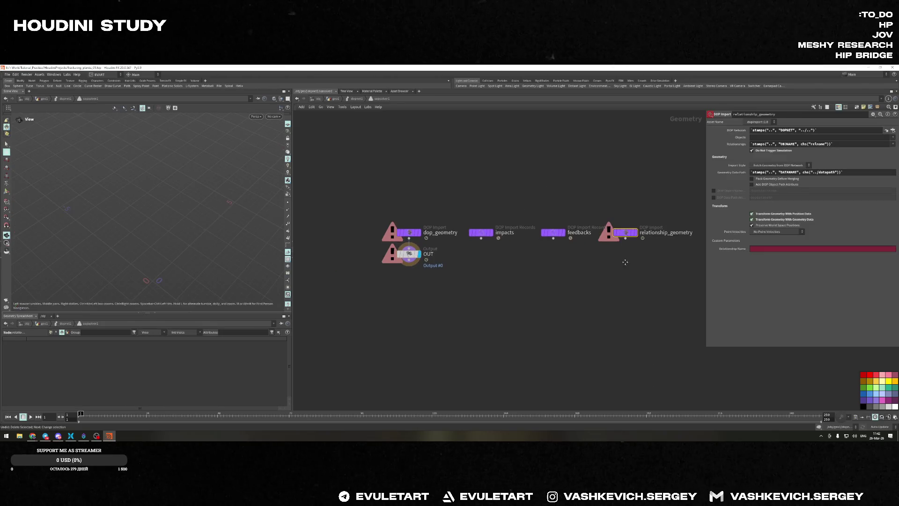
- Go up to the DOP network, review constraintnetwork1's Hard-data warning and inspect the Hard relationship node's details
key(u)
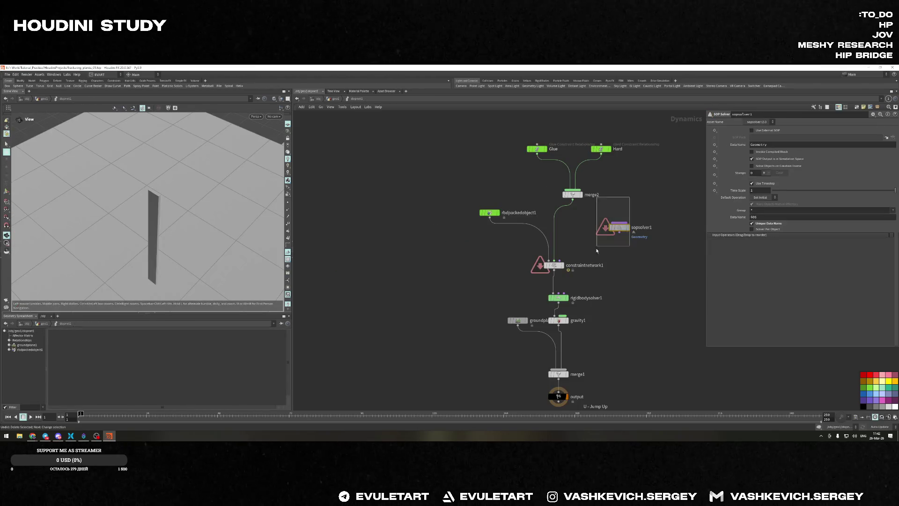
click(555, 265)
middle_click(554, 266)
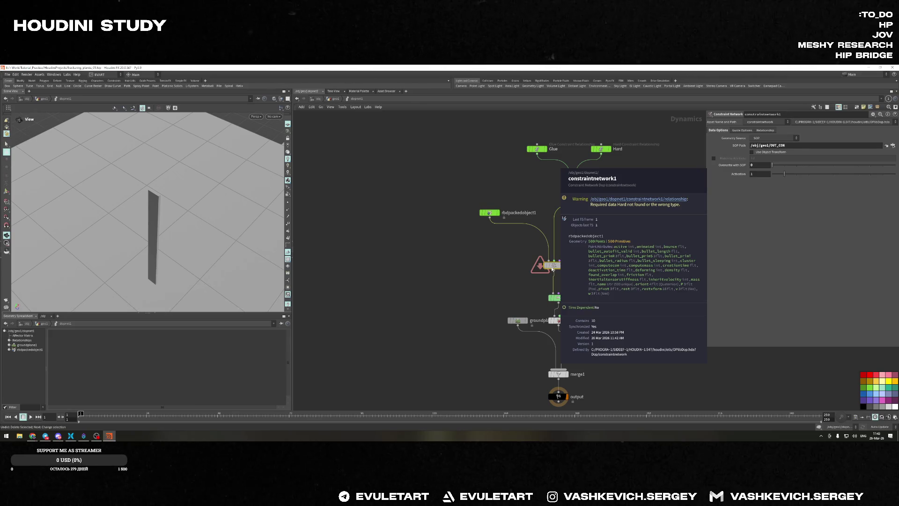
middle_drag(554, 270, 662, 239)
click(601, 149)
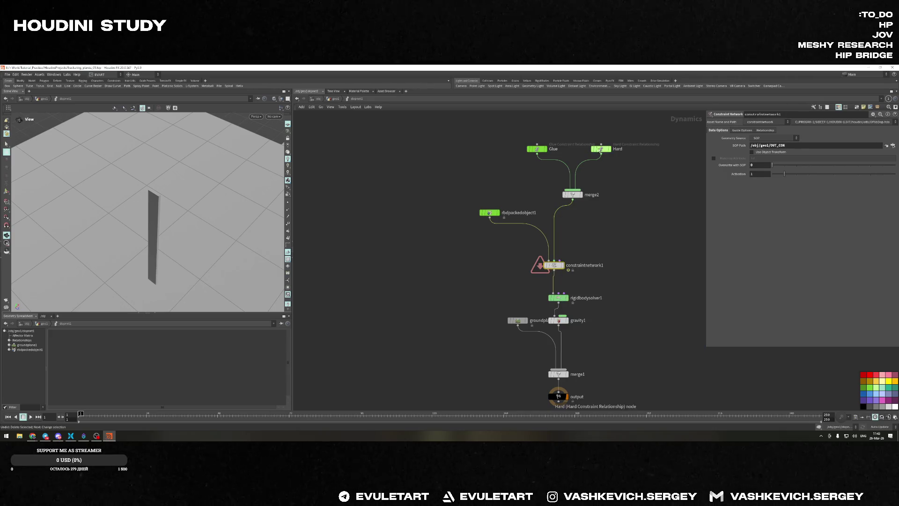
middle_click(602, 151)
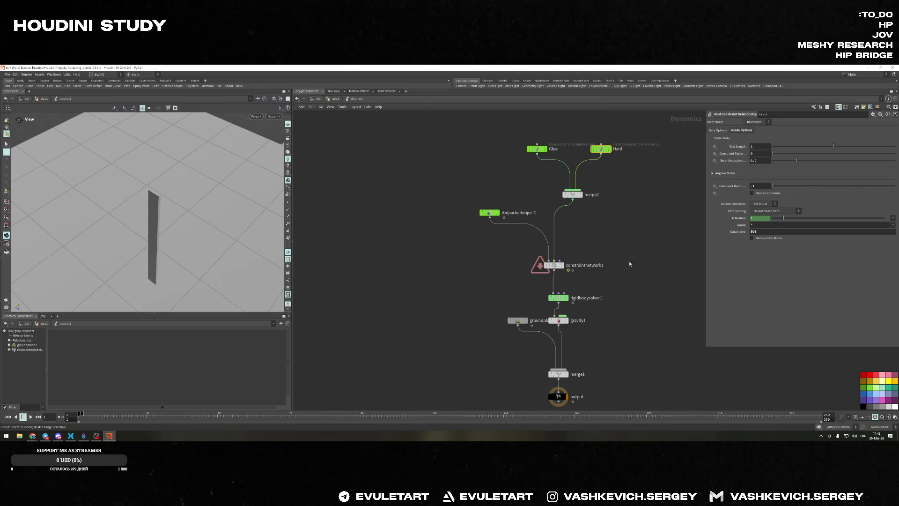
- Inspect the OUT_CON constraint geometry's attributes in geo1, then dive back inside dopnet1
key(u)
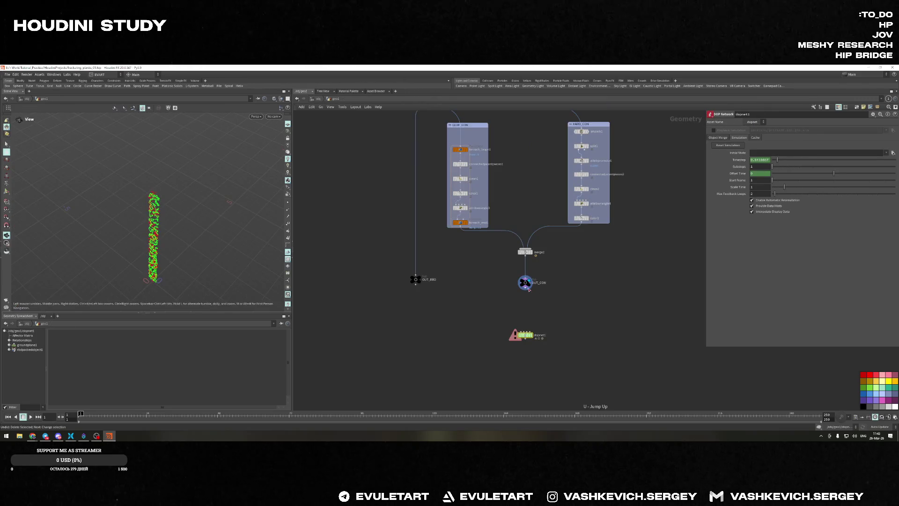
click(526, 283)
scroll(523, 288, up, 5)
middle_click(518, 301)
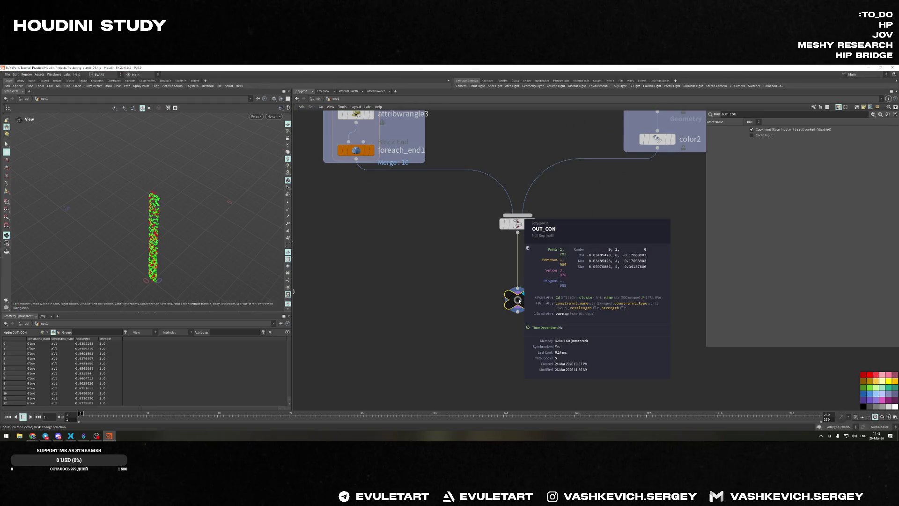
scroll(518, 301, down, 3)
click(501, 305)
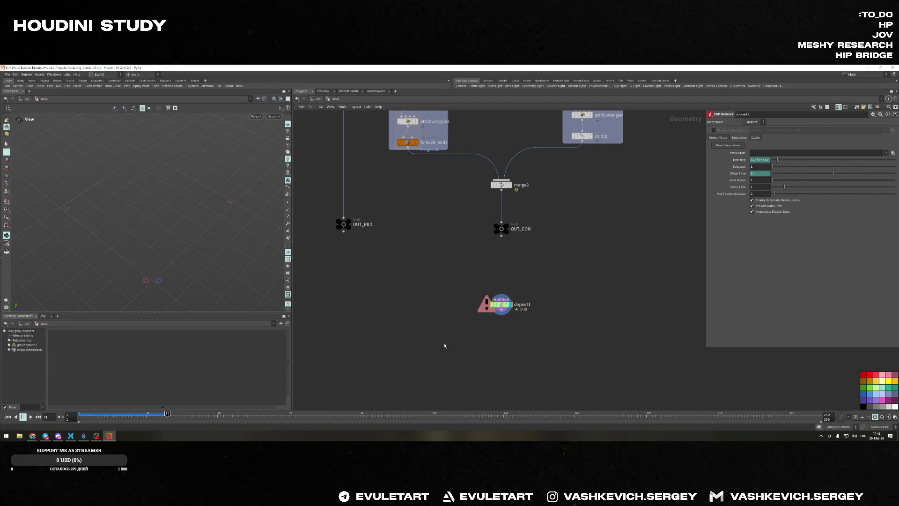
double_click(501, 305)
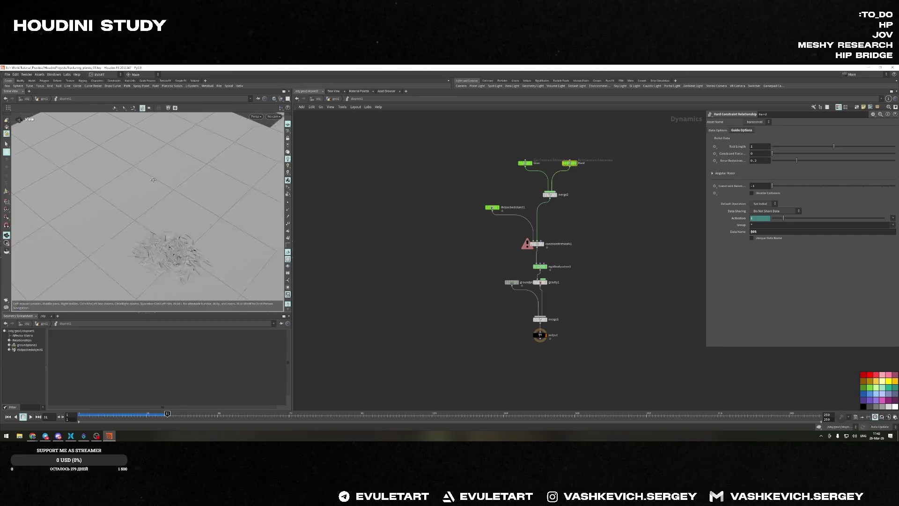
- Rewind the timeline to frame 2 so the column stands intact again
mouse_move(161, 415)
mouse_down()
mouse_move(70, 410)
mouse_move(181, 413)
mouse_move(79, 414)
mouse_up()
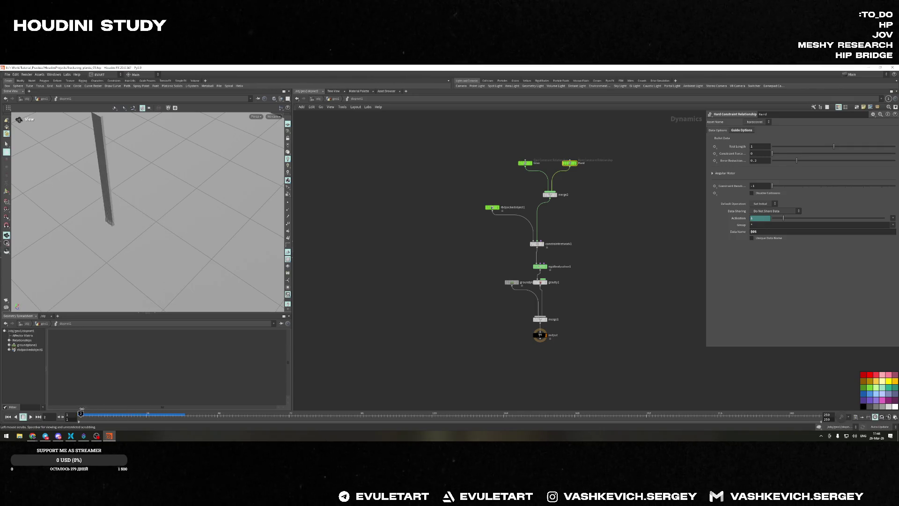
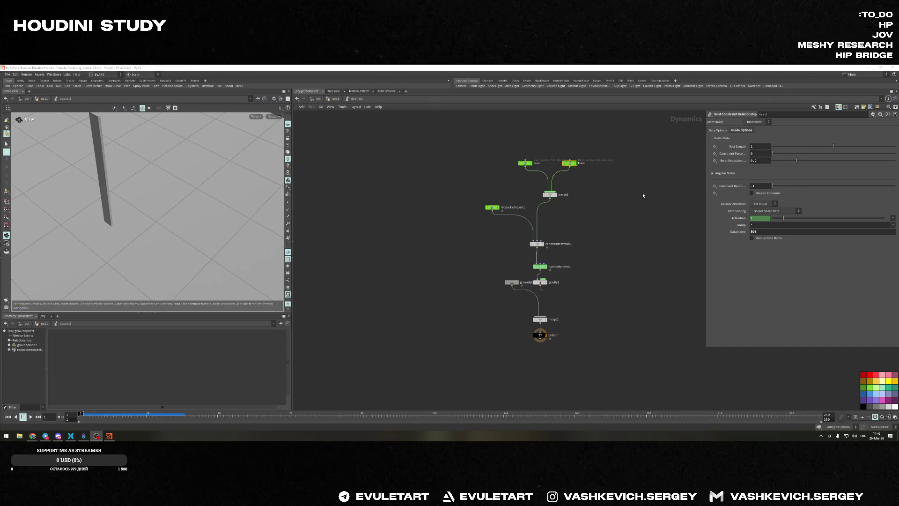
- Bring up constraintnetwork1's node info showing the missing Hard data warning
click(736, 219)
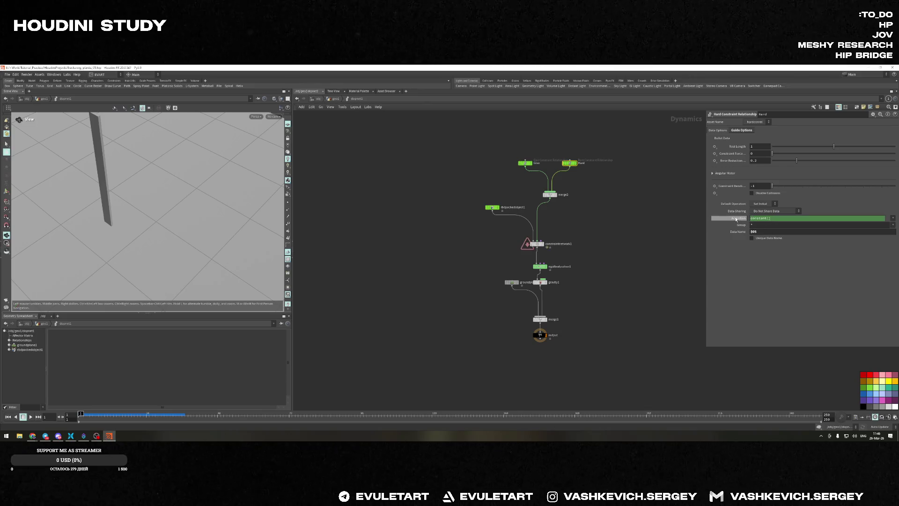
scroll(555, 246, up, 3)
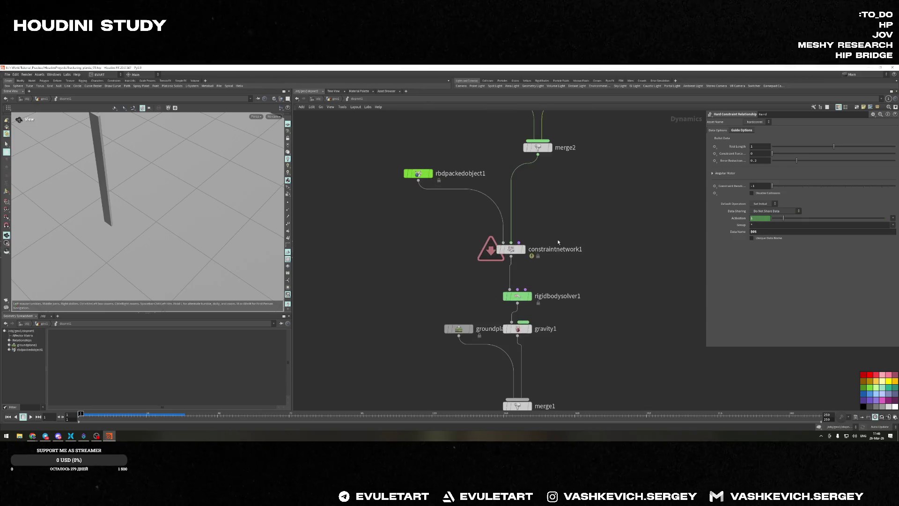
click(511, 249)
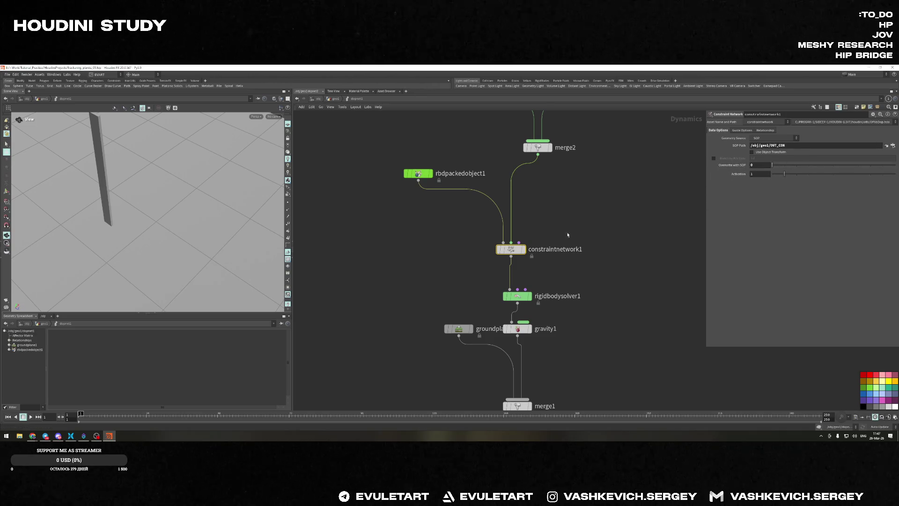
scroll(566, 242, down, 4)
middle_click(530, 254)
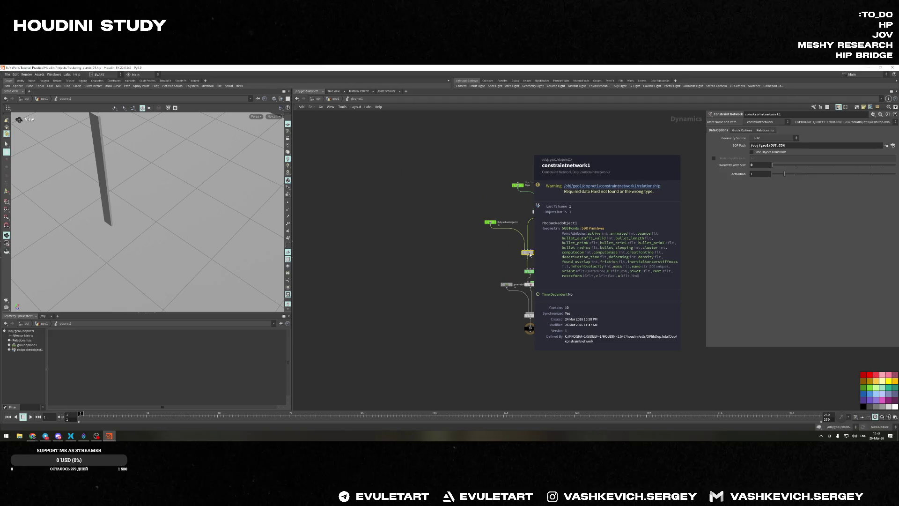
- Screenshot the constraint network warning and bring up the open-windows list
key(Print)
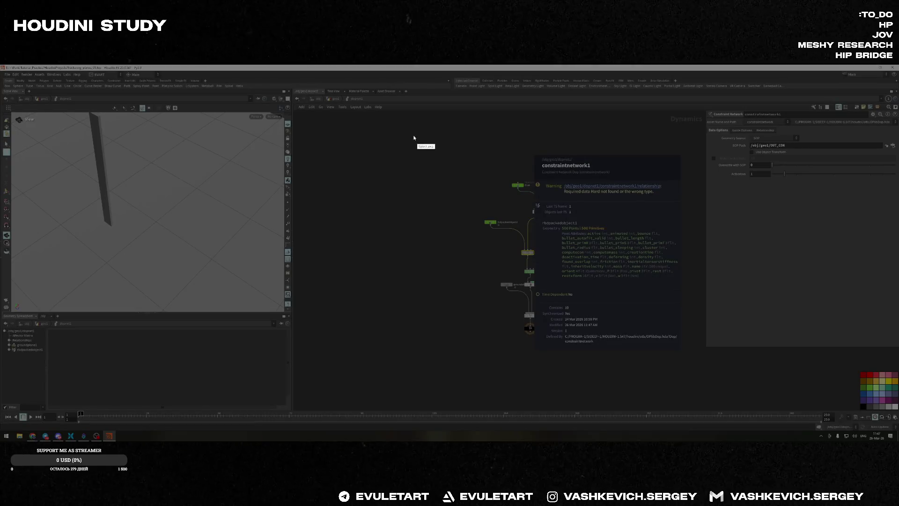
drag(399, 128, 690, 364)
key(ctrl+c)
key(alt+Tab)
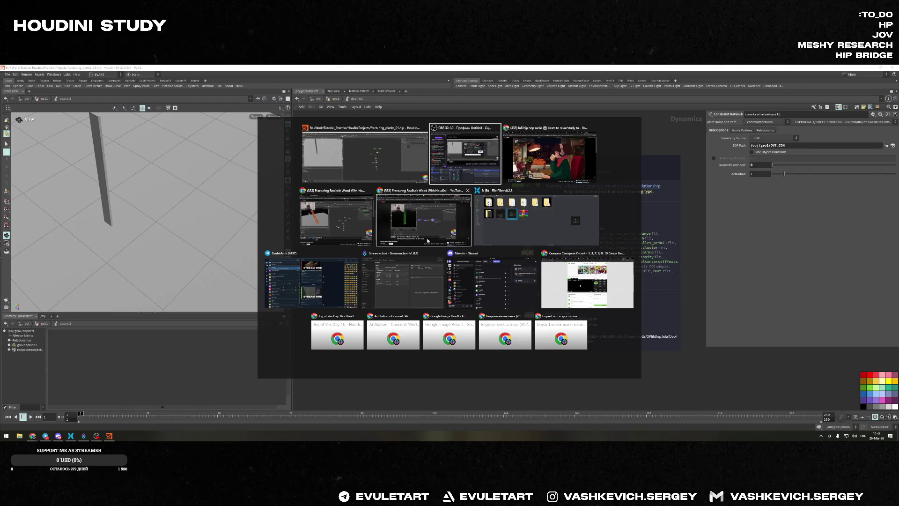
- Paste the warning screenshot into the Google AI Mode chat and send it
click(396, 239)
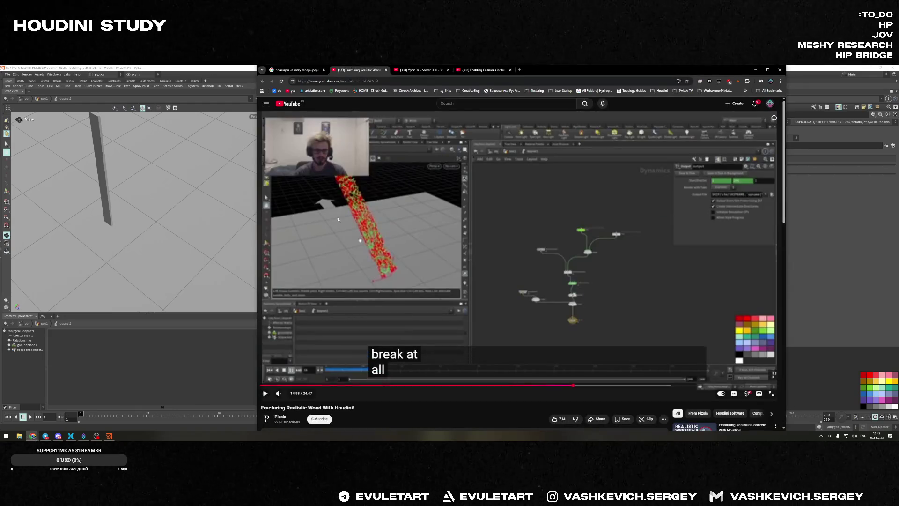
key(ctrl+1)
click(435, 402)
key(ctrl+v)
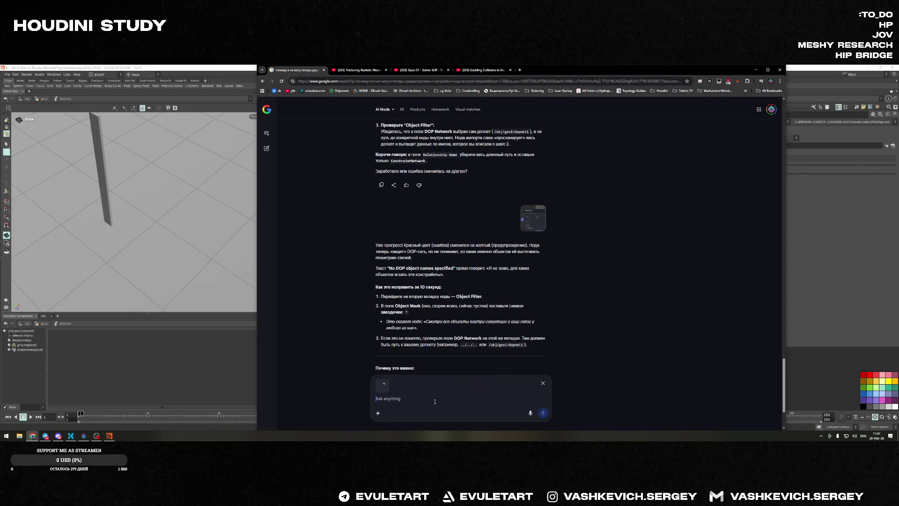
key(Return)
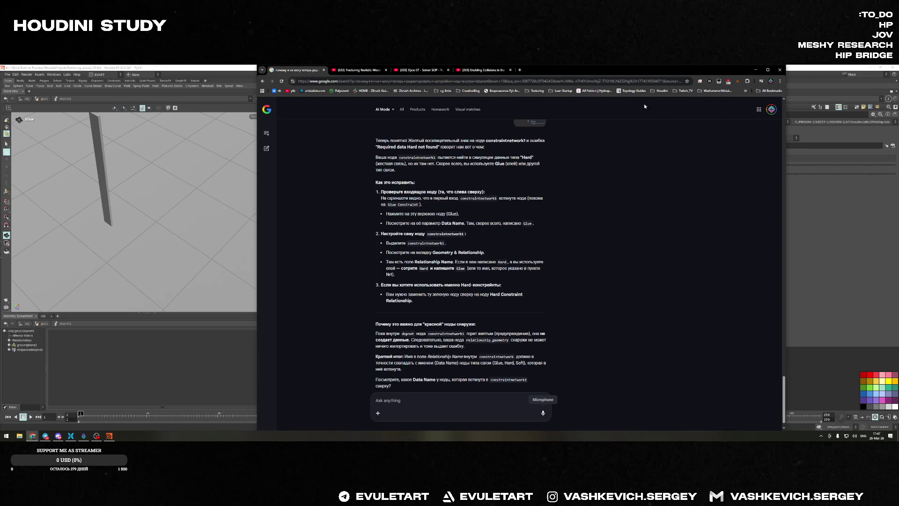
scroll(474, 164, up, 1)
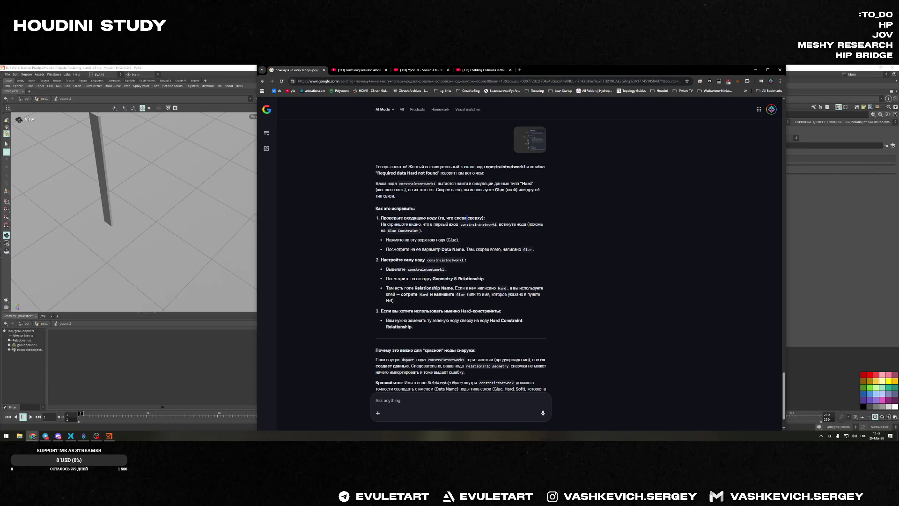
- Read the AI's relationship-name mismatch explanation and return to Houdini
double_click(393, 260)
click(442, 288)
key(alt+Tab)
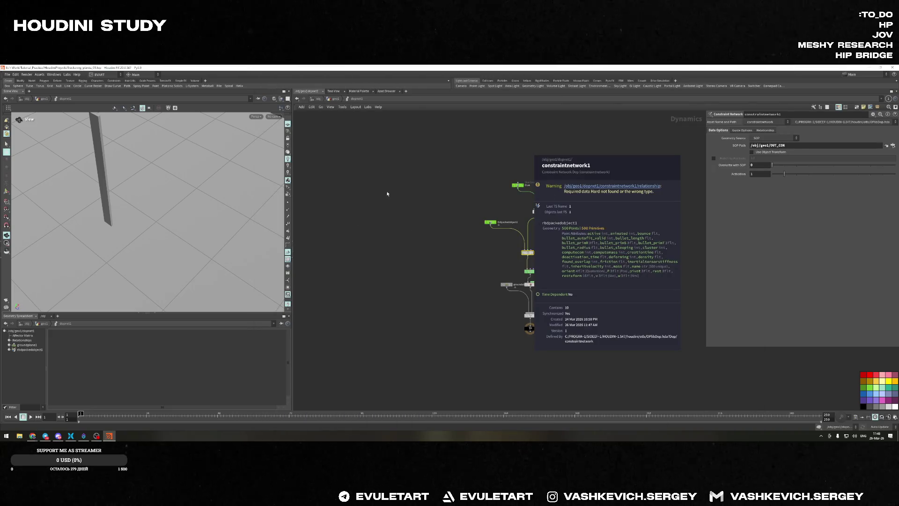
scroll(654, 229, up, 3)
scroll(655, 228, up, 2)
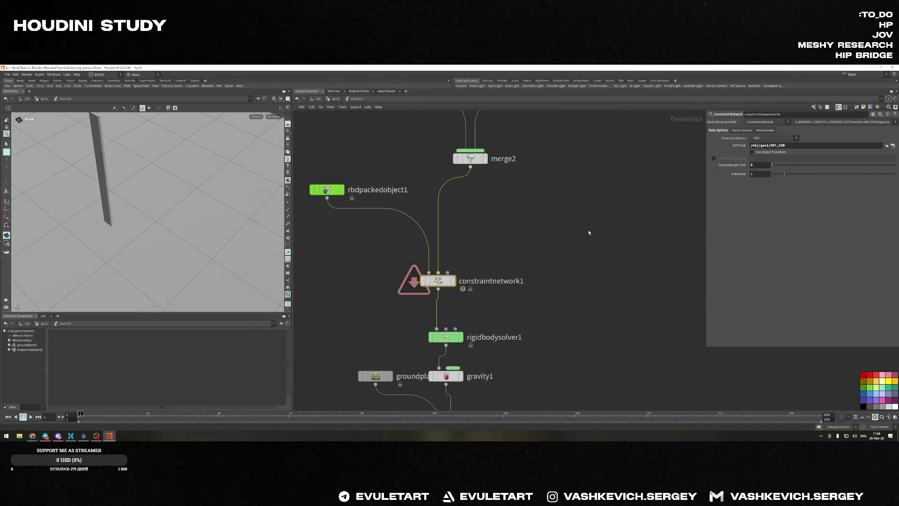
- Review constraintnetwork1's Guide Options and Relationship tabs against the AI answer
click(742, 130)
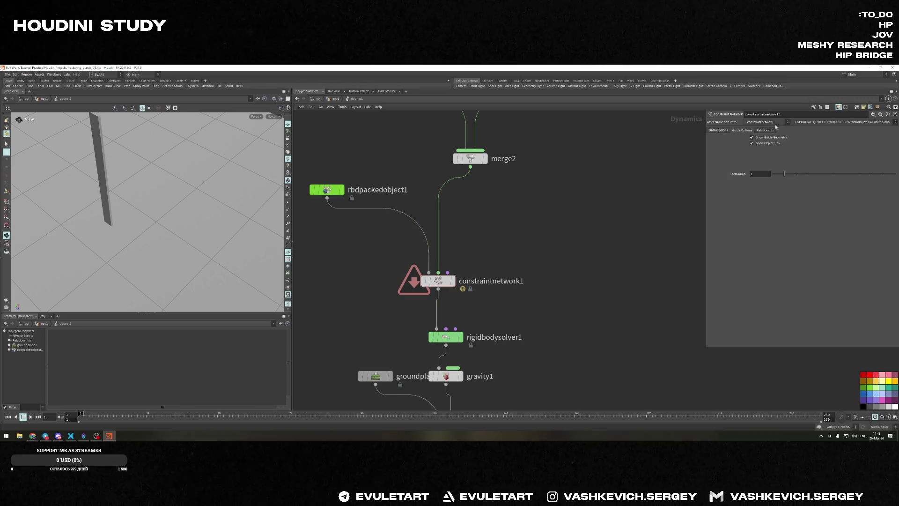
click(770, 131)
click(718, 130)
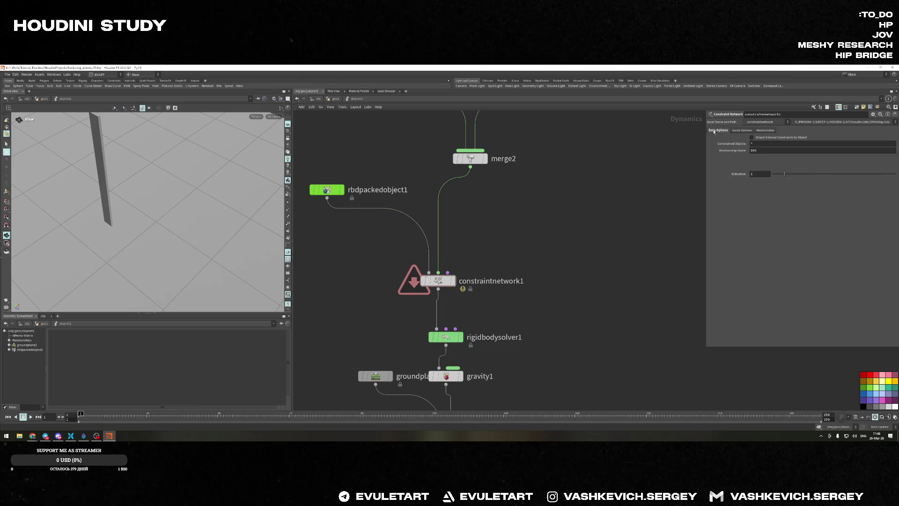
scroll(581, 234, down, 1)
scroll(580, 235, down, 1)
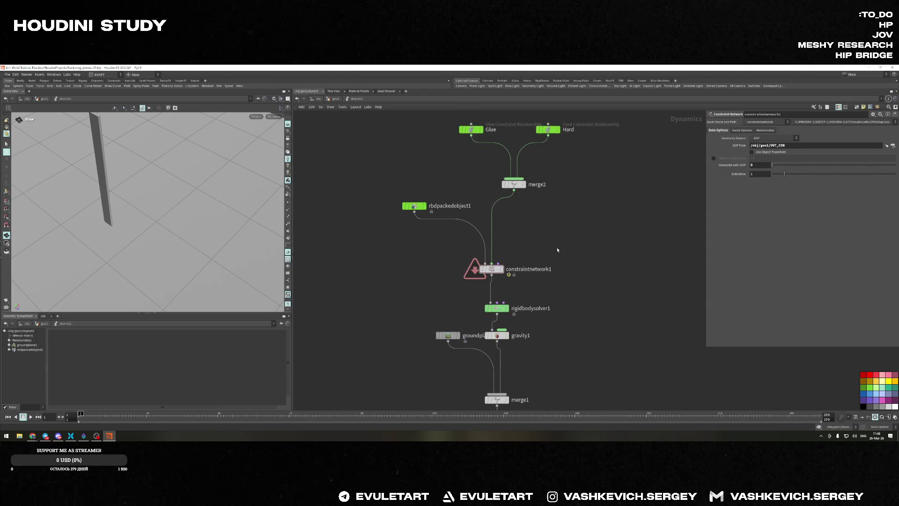
key(alt+Tab)
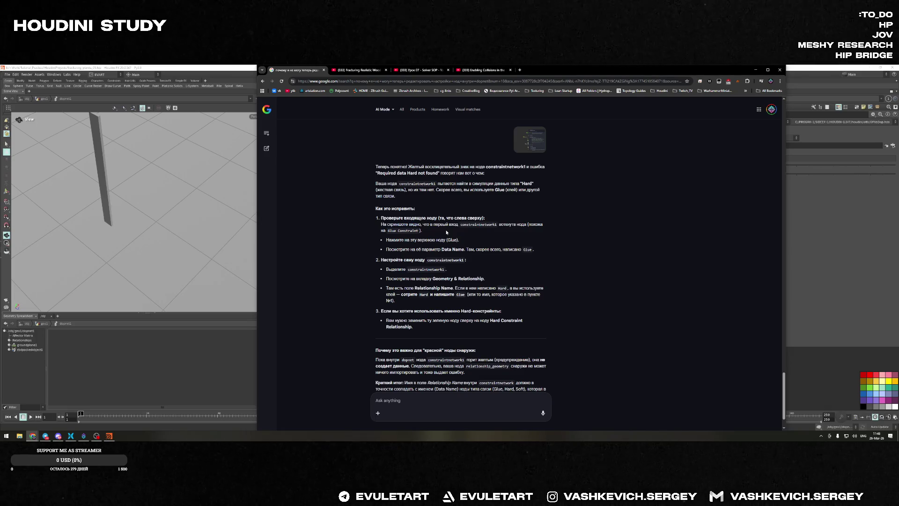
key(alt+Tab)
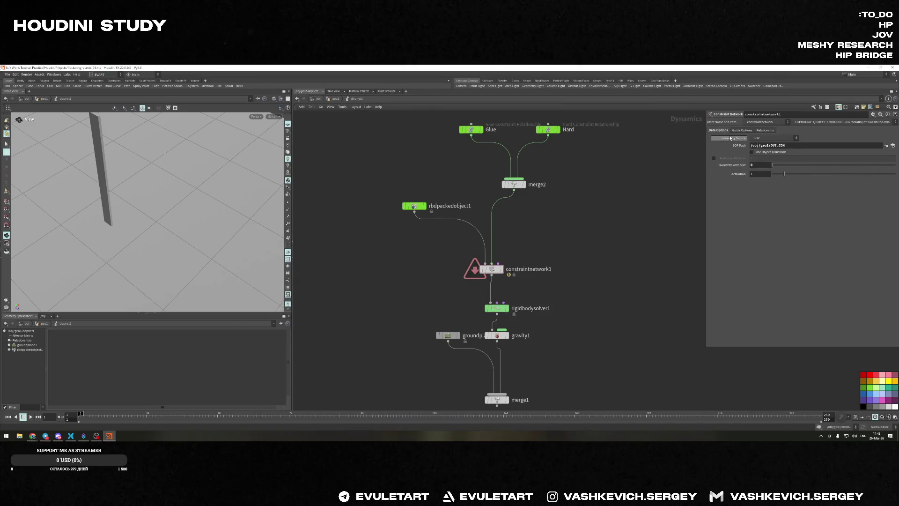
- Set the constraint network's Activation to 0 and recheck the AI answer
click(744, 131)
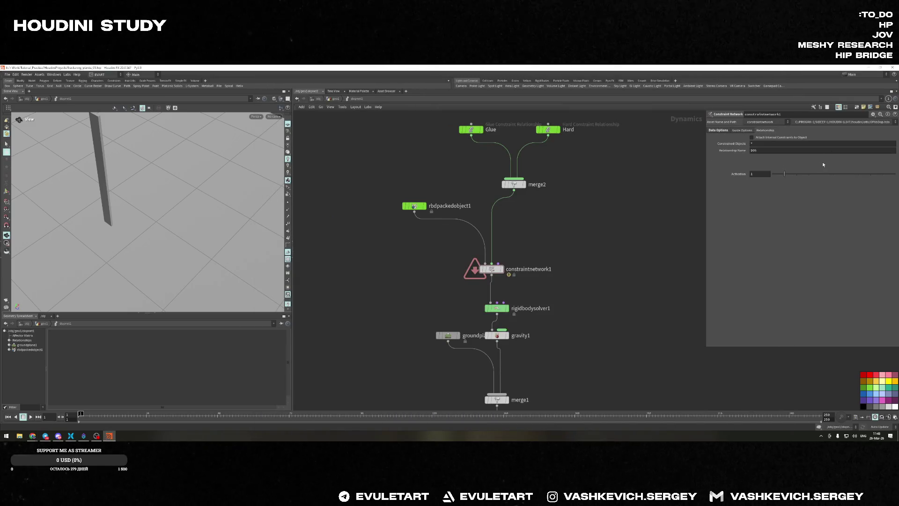
click(769, 176)
text(0)
key(Return)
key(alt+Tab)
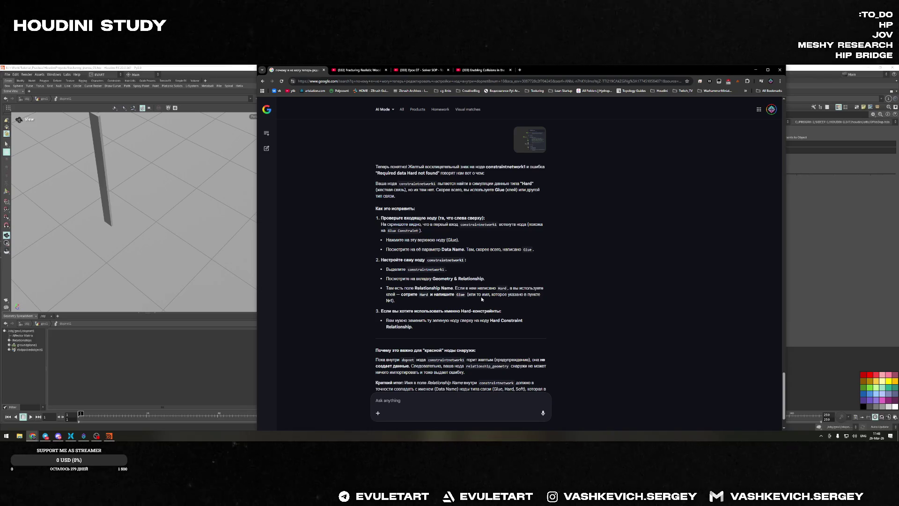
key(alt+Tab)
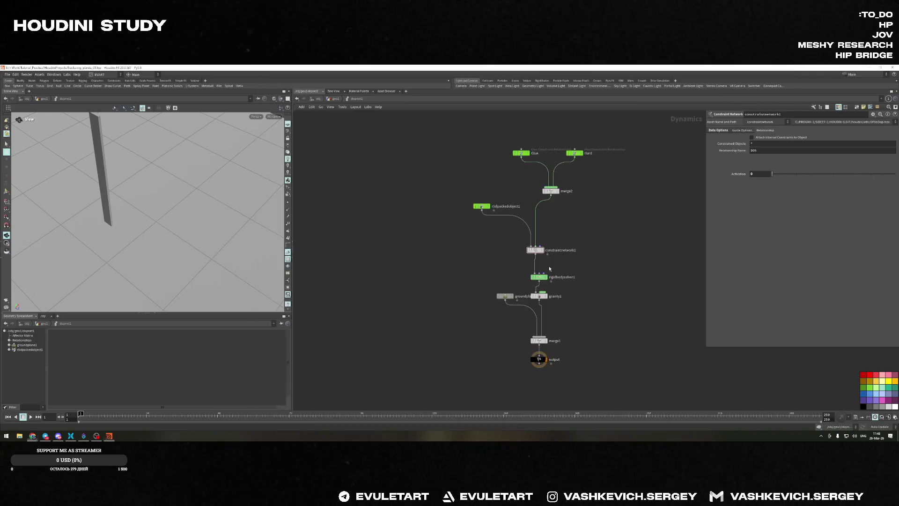
- Rearrange rbdpackedobject1, merge2 and the Glue/Hard nodes into a cleaner layout
double_click(753, 153)
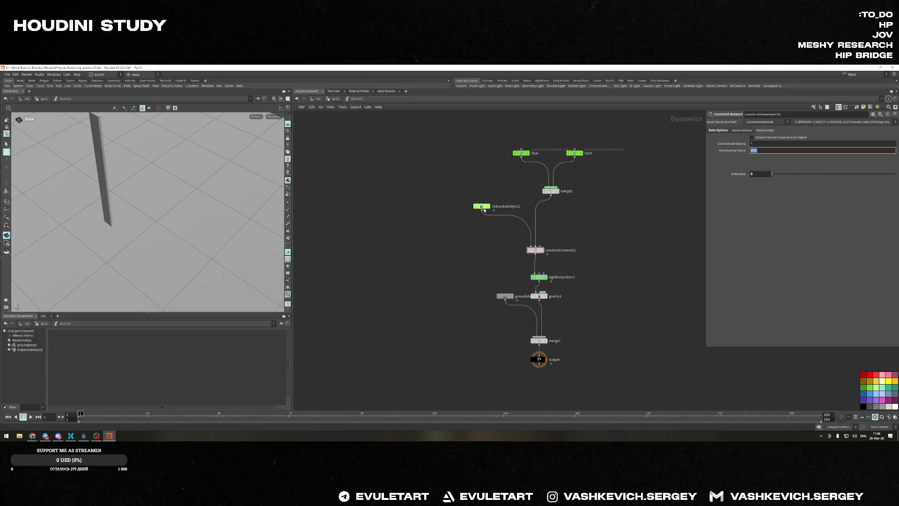
drag(482, 209, 467, 176)
drag(551, 193, 545, 215)
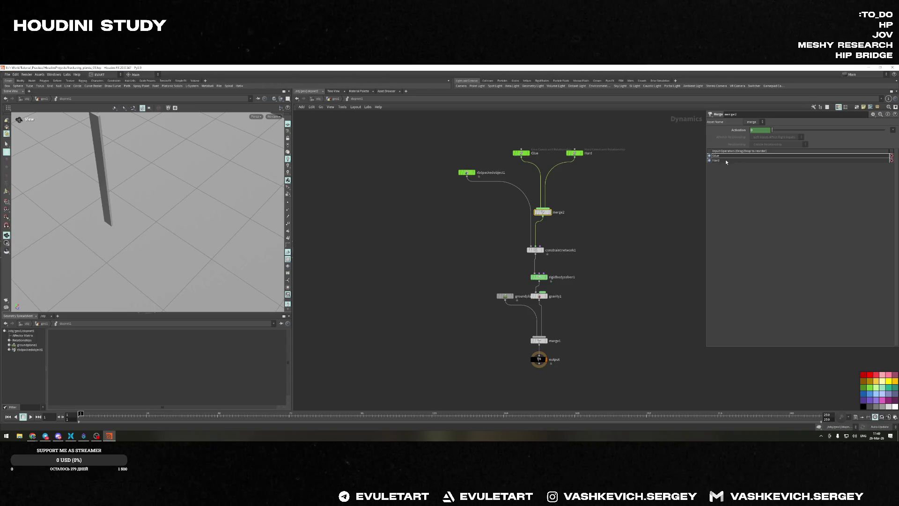
mouse_move(598, 139)
mouse_down()
mouse_move(515, 158)
mouse_move(516, 147)
mouse_up()
- Leave constraintnetwork1's relationship name and SOP path unchanged, then go up to geo1
click(535, 249)
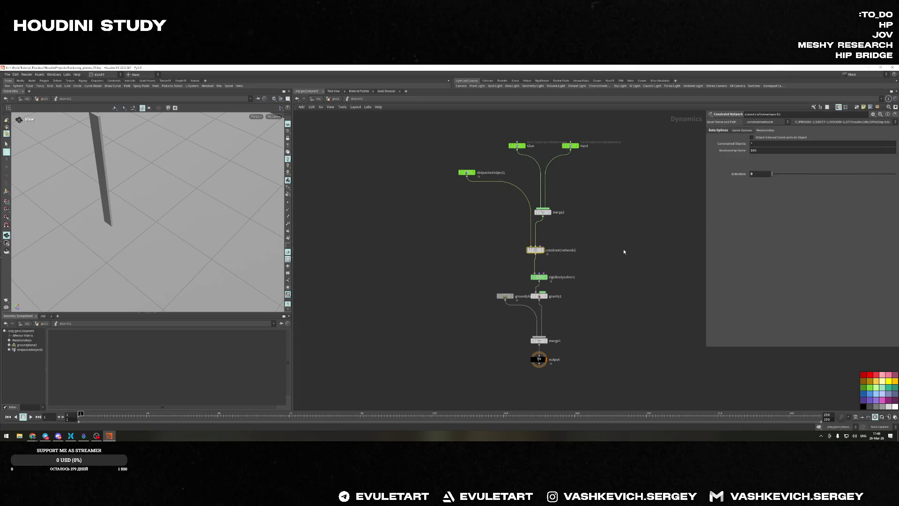
double_click(754, 150)
key(Return)
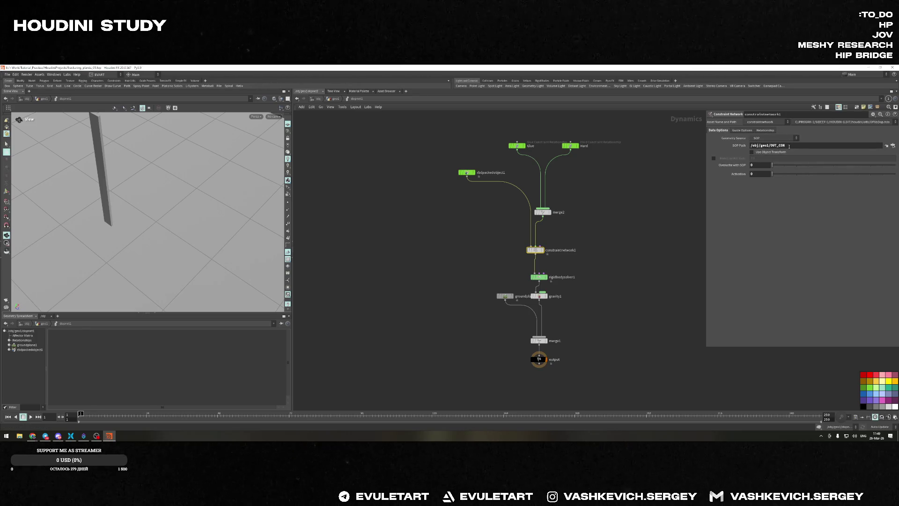
scroll(627, 257, up, 1)
scroll(627, 256, up, 1)
scroll(627, 257, up, 1)
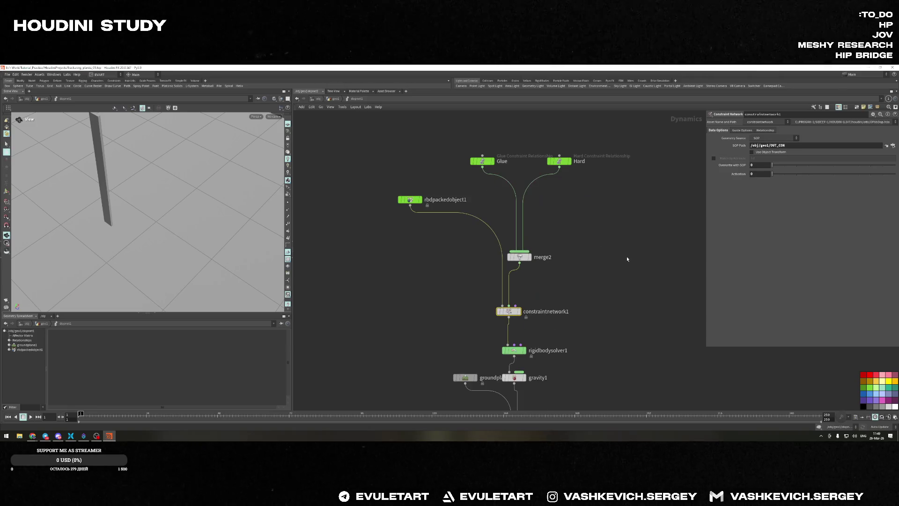
click(890, 148)
click(846, 194)
key(u)
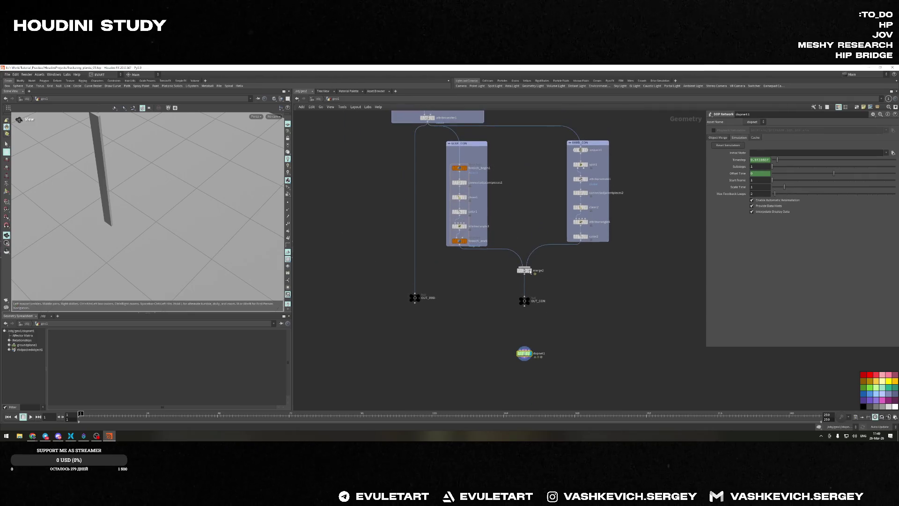
- Check merge2's strength mismatch warning and tidy attribwrangle4's Hard constraint_name code
middle_click(525, 274)
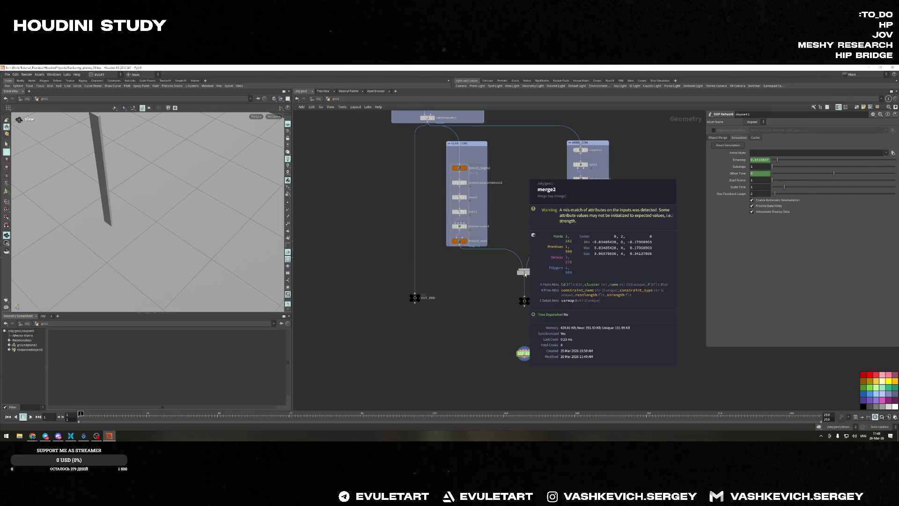
scroll(593, 266, up, 4)
click(579, 198)
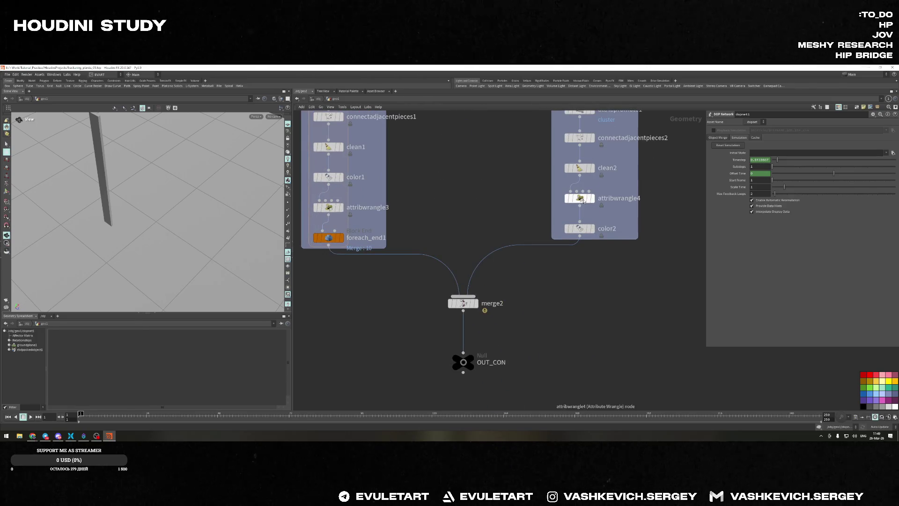
click(725, 185)
key(BackSpace)
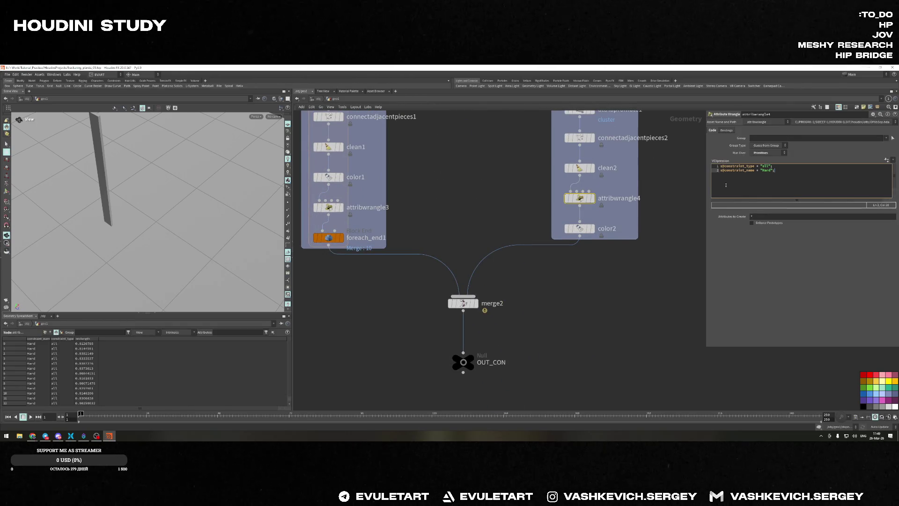
scroll(545, 307, down, 3)
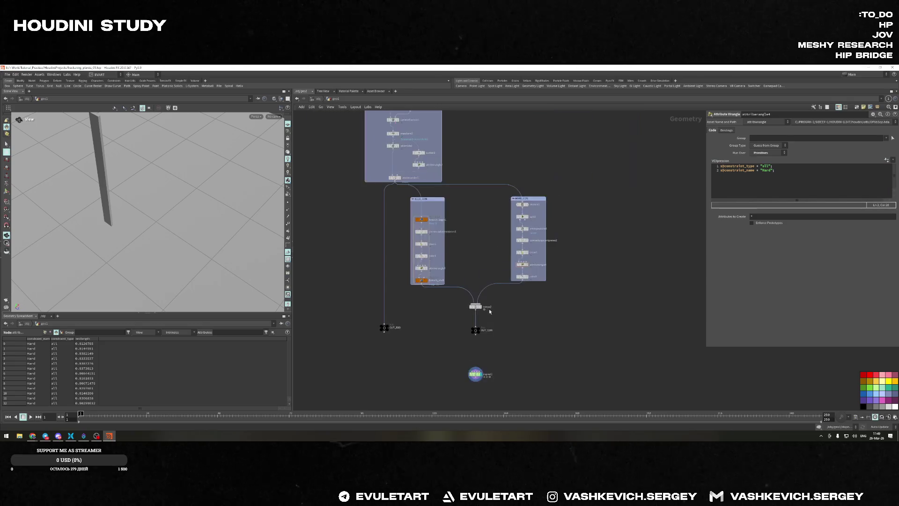
- Select dopnet1 below OUT_CON and dive inside the DOP network
middle_drag(489, 308, 498, 261)
click(500, 261)
scroll(499, 261, up, 3)
click(506, 315)
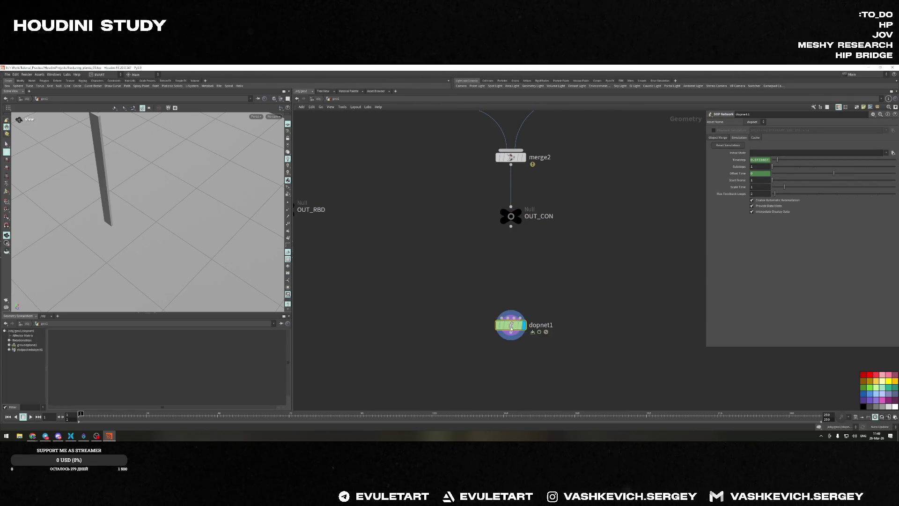
key(i)
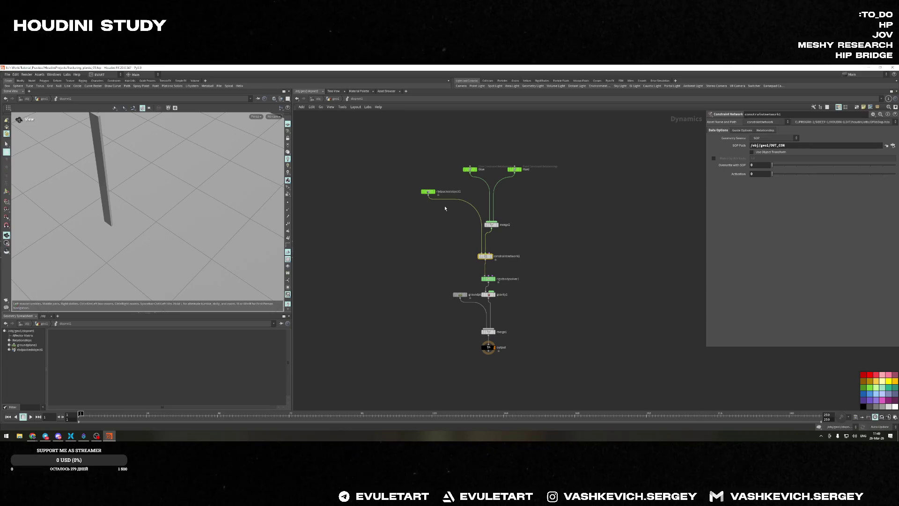
- Test-play the fracture sim, rewind, and keep SOP as the constraint network's geometry source
click(30, 418)
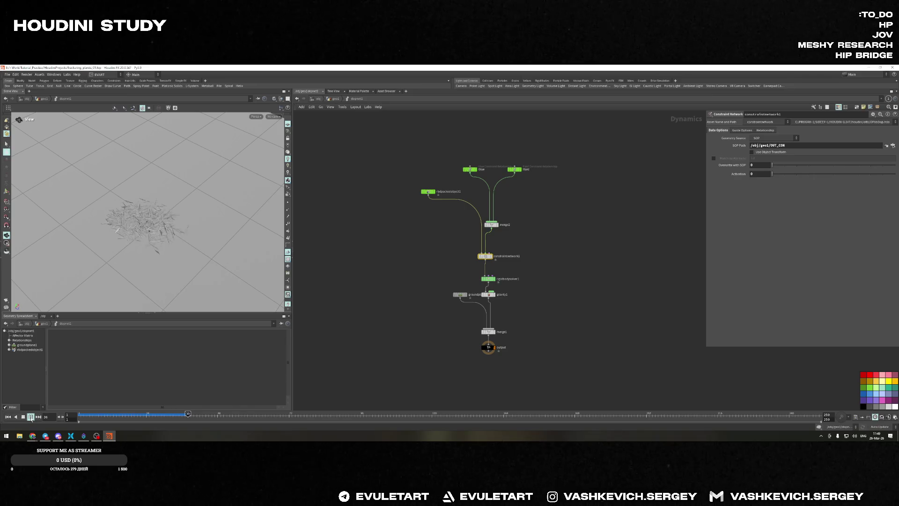
click(8, 417)
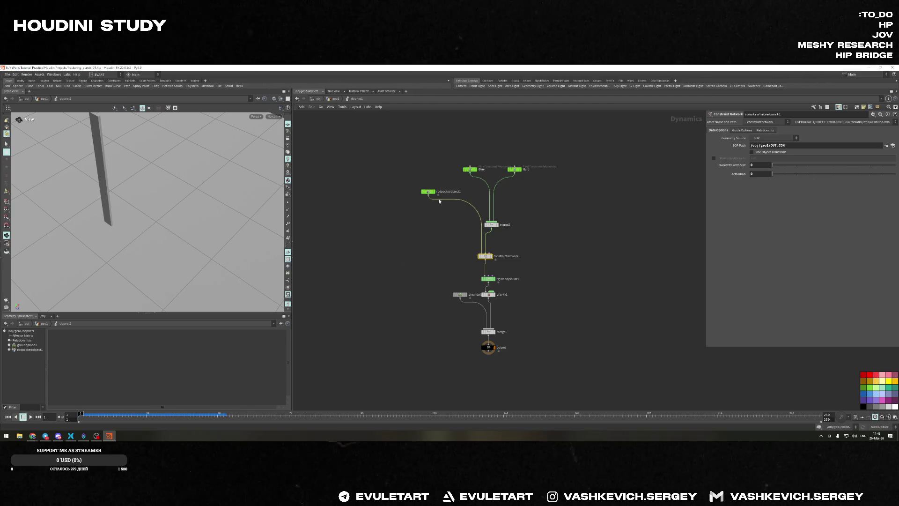
scroll(490, 267, up, 5)
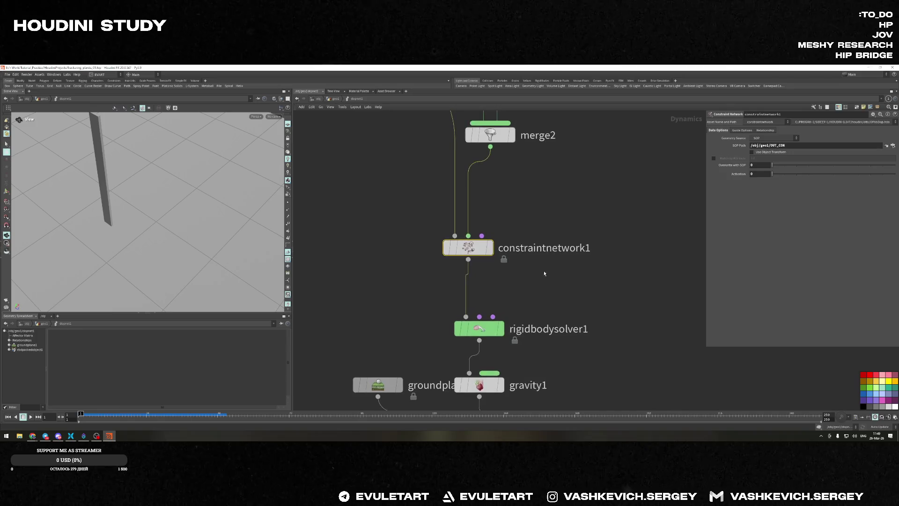
scroll(555, 266, down, 3)
click(770, 138)
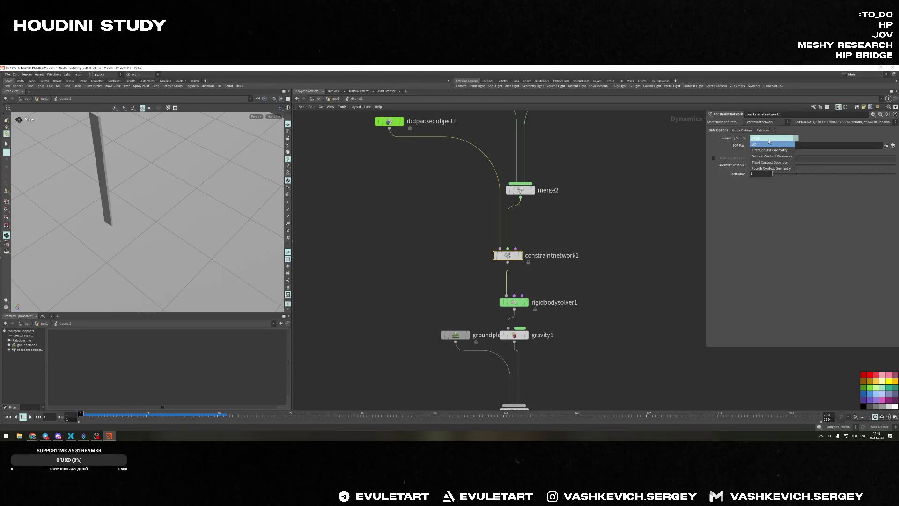
click(769, 144)
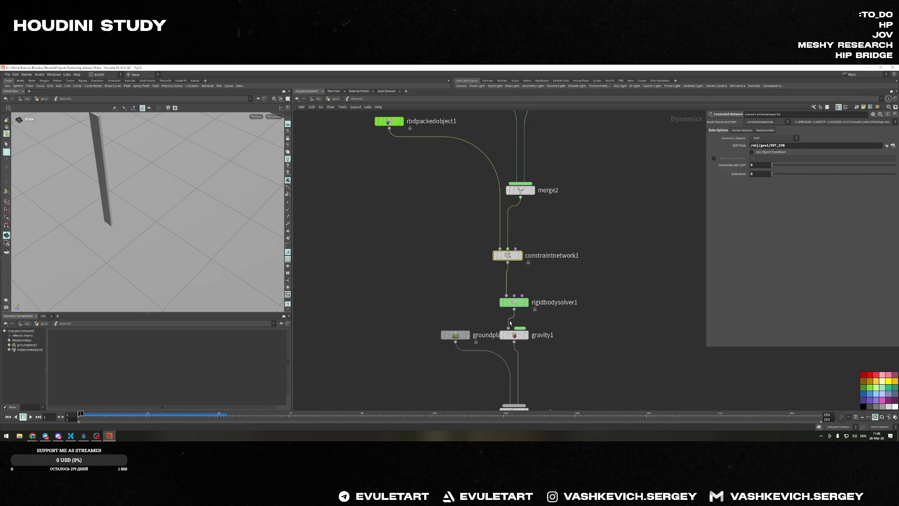
- Glance at the AI answer in the browser, then go up to the geo1 network
key(alt+Tab)
key(alt+Tab)
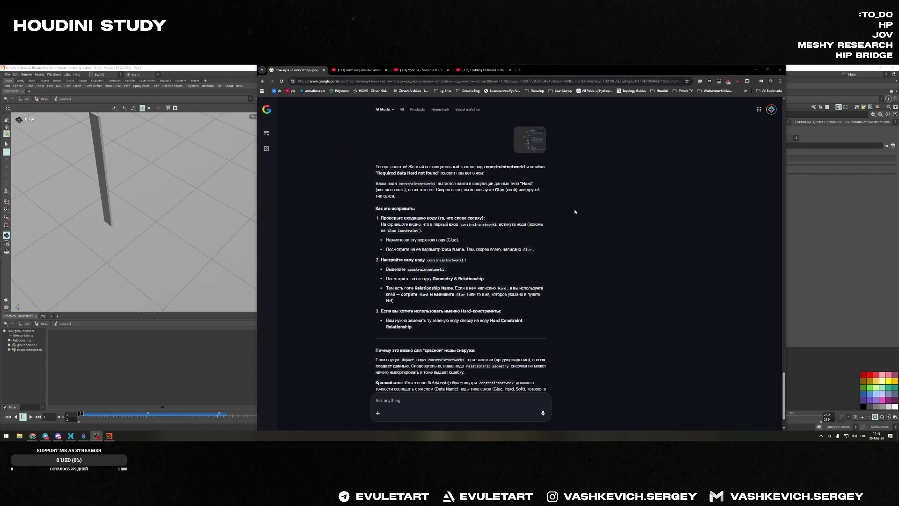
key(alt+Tab)
key(u)
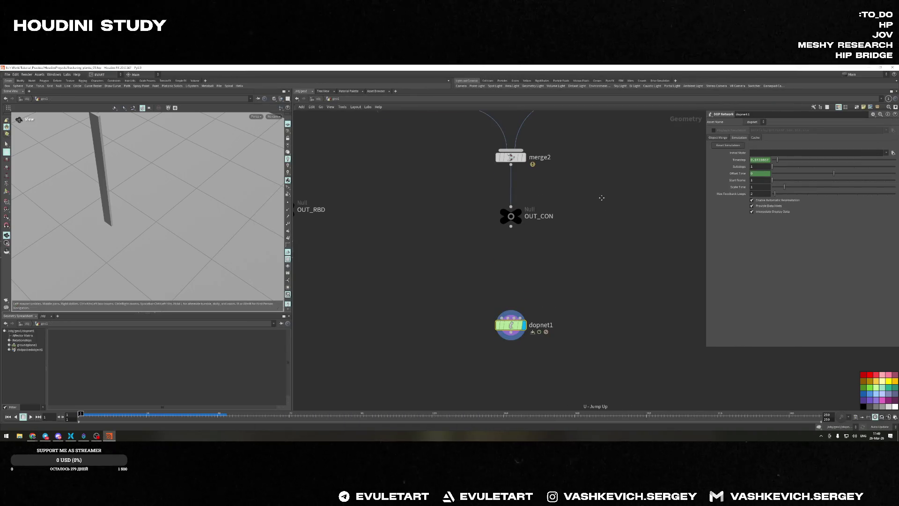
scroll(596, 247, up, 2)
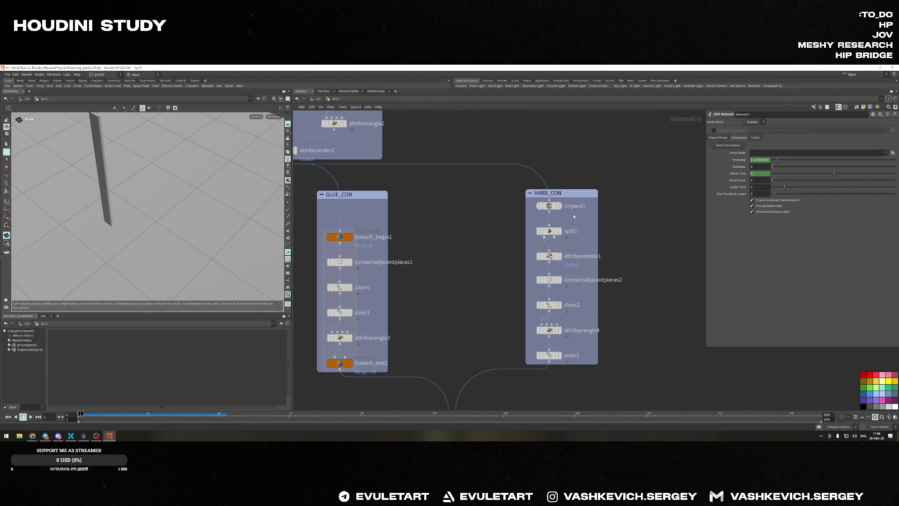
- Inspect the HARD_CON nodes, keeping connectadjacentpieces2 on Adjacent Pieces from Points
click(550, 206)
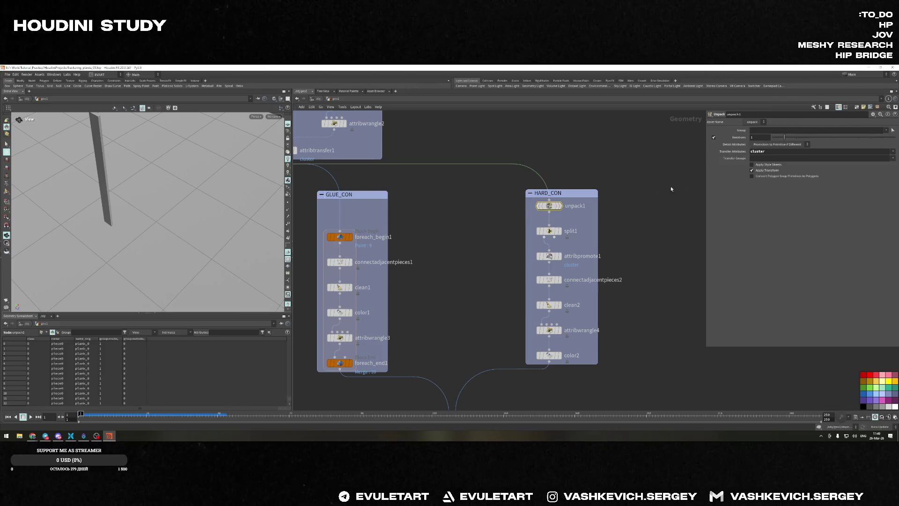
click(550, 257)
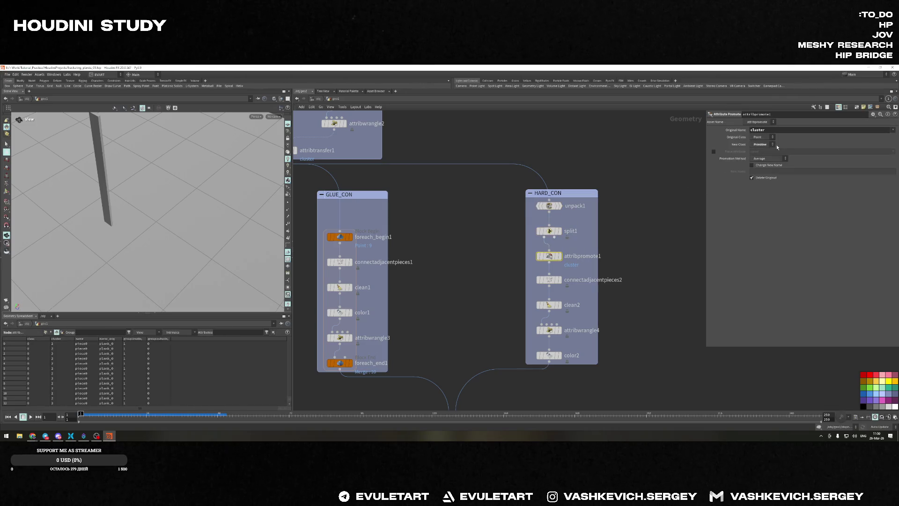
click(549, 280)
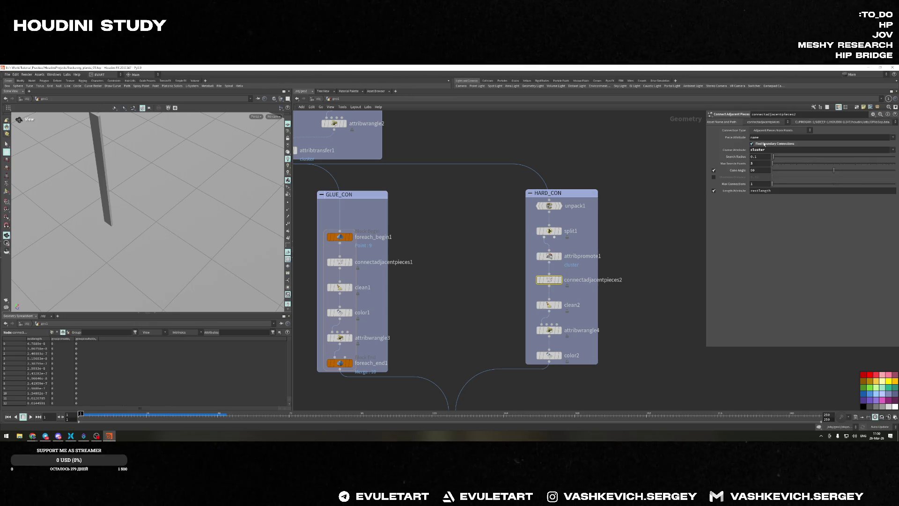
click(789, 130)
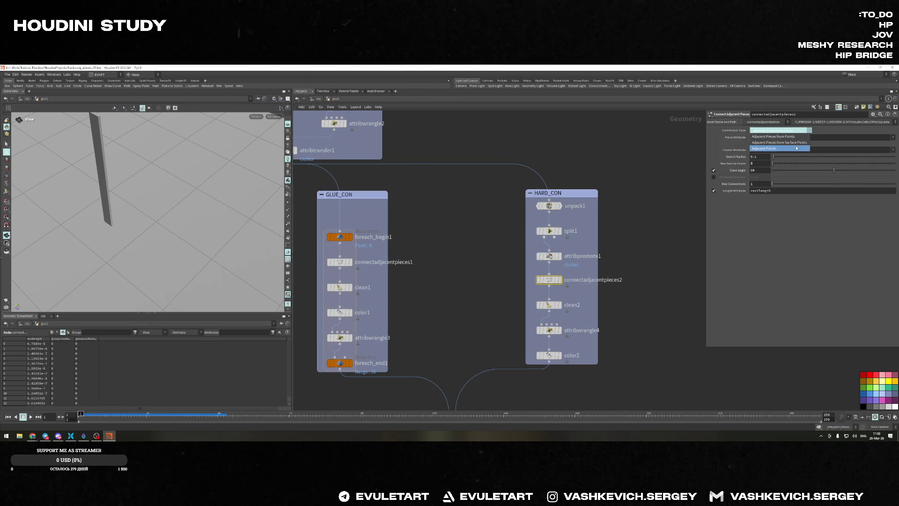
click(778, 150)
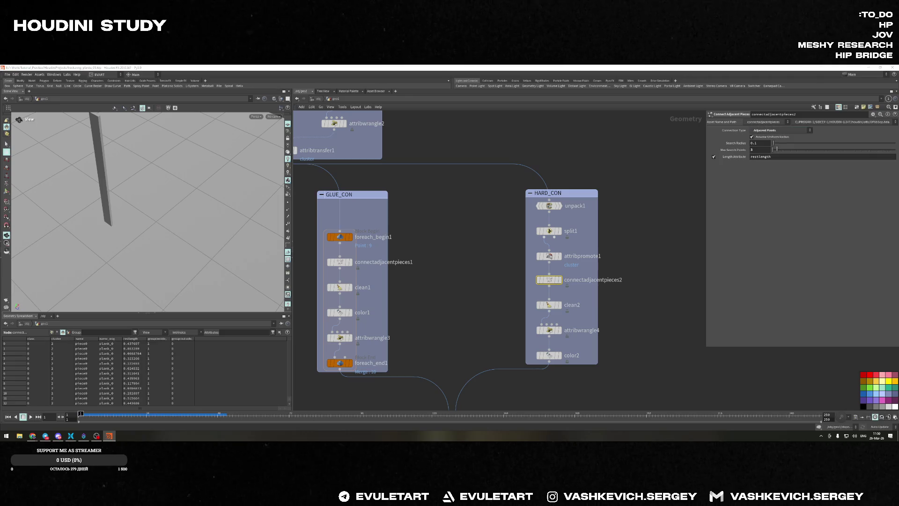
click(778, 131)
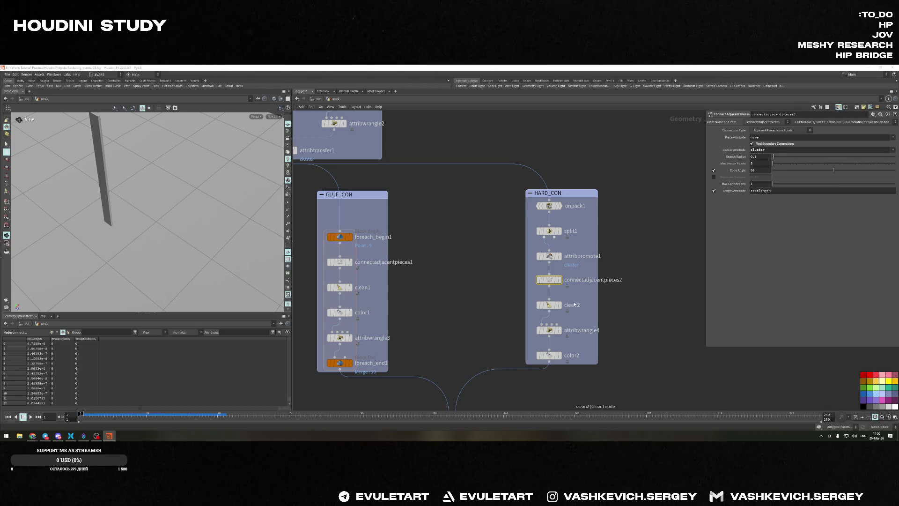
key(Up)
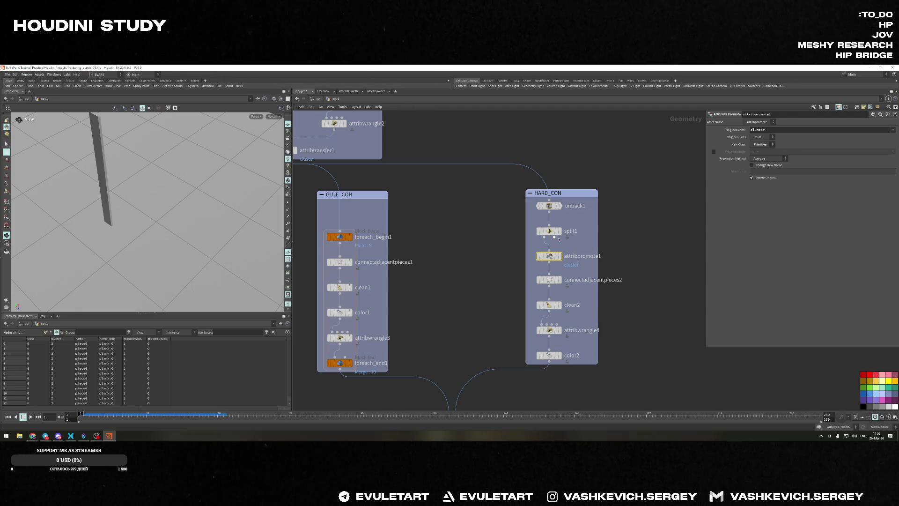
- Enable Find Boundary Connections on connectadjacentpieces1 with cluster as the cluster attribute
click(340, 263)
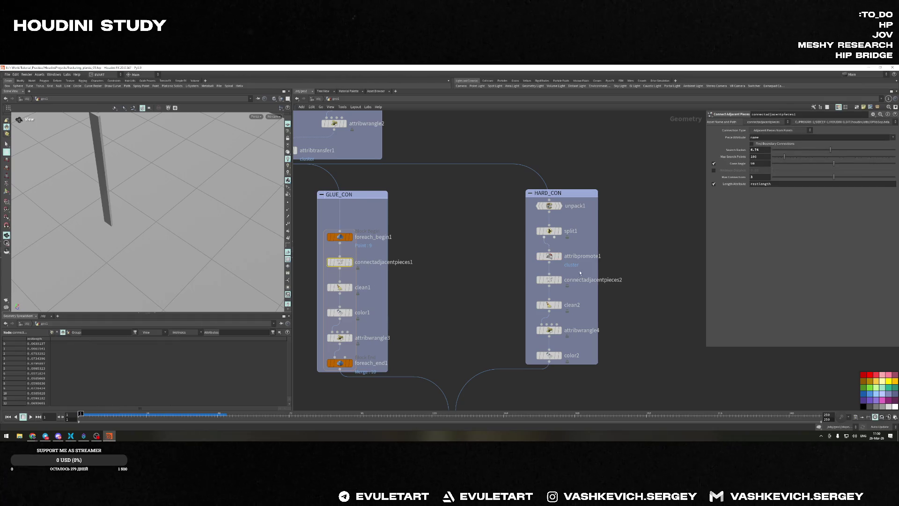
click(549, 281)
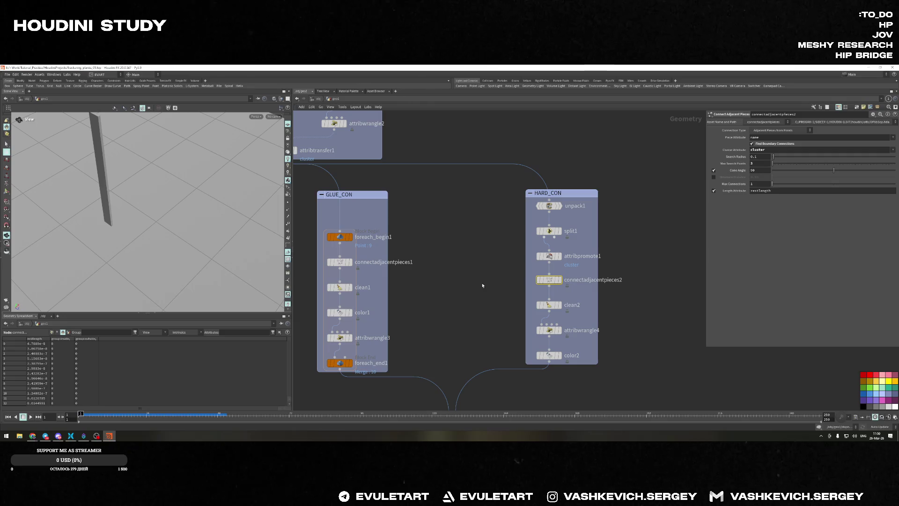
click(340, 262)
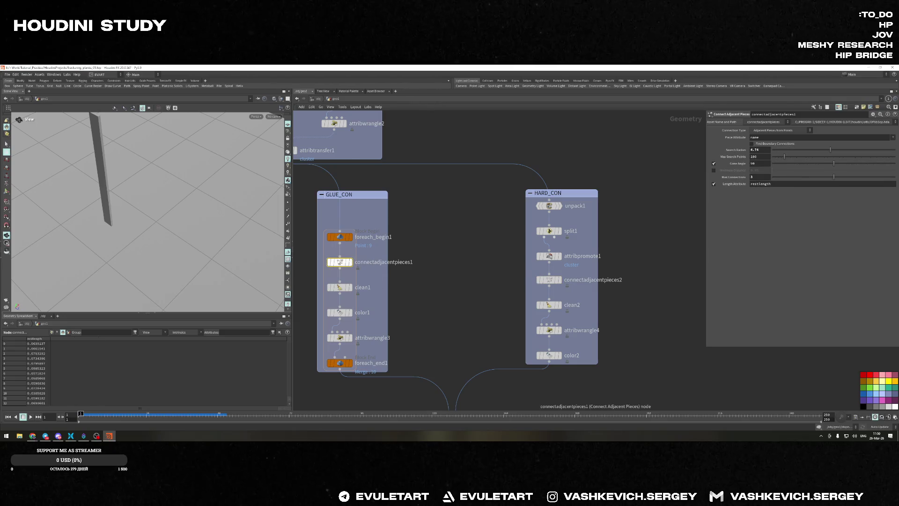
click(753, 144)
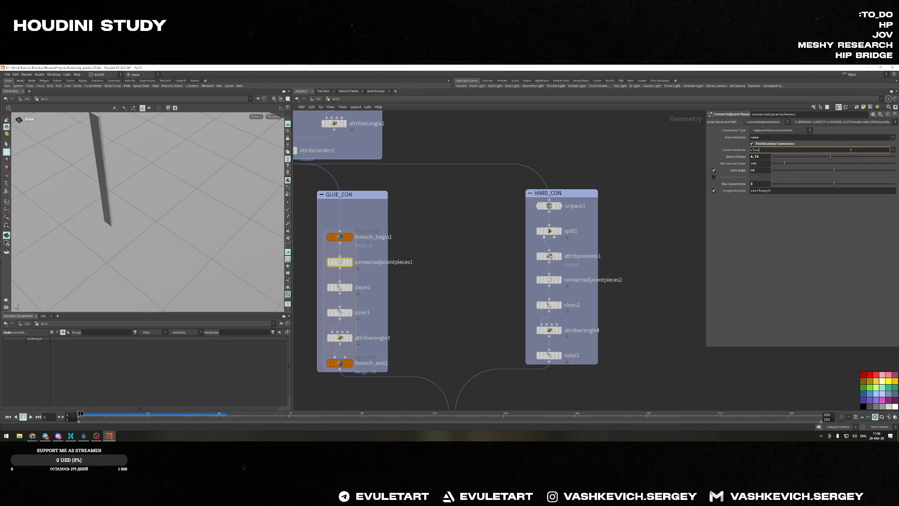
key(Return)
scroll(477, 247, down, 5)
click(467, 371)
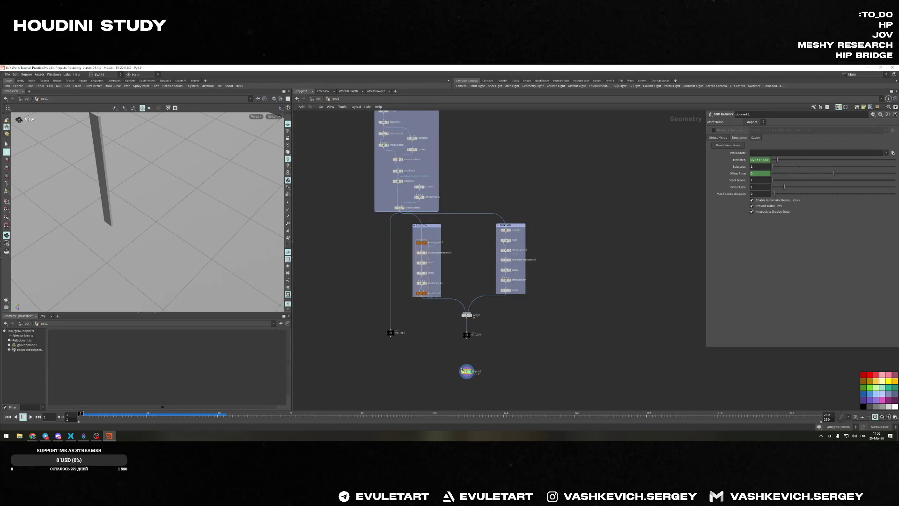
- Dive into dopnet1 and check constraintnetwork1's node info
double_click(467, 371)
middle_click(511, 256)
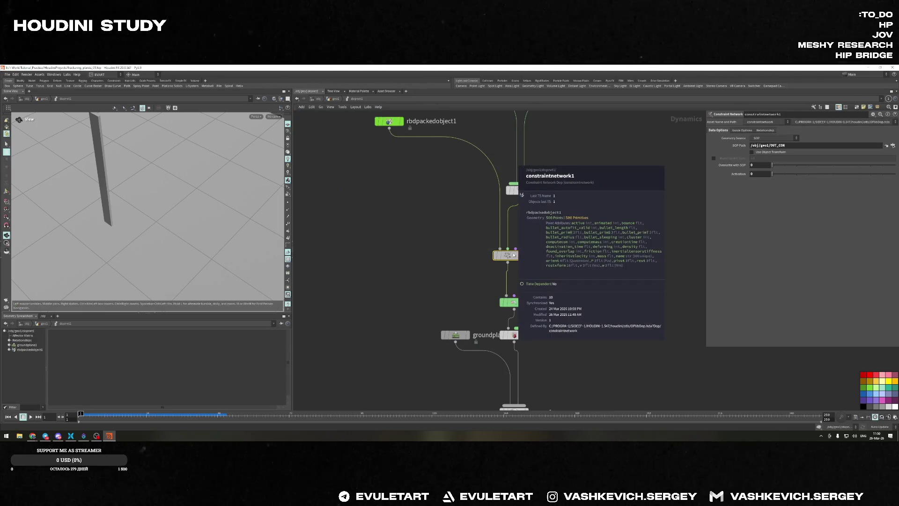
scroll(508, 257, down, 2)
middle_click(460, 245)
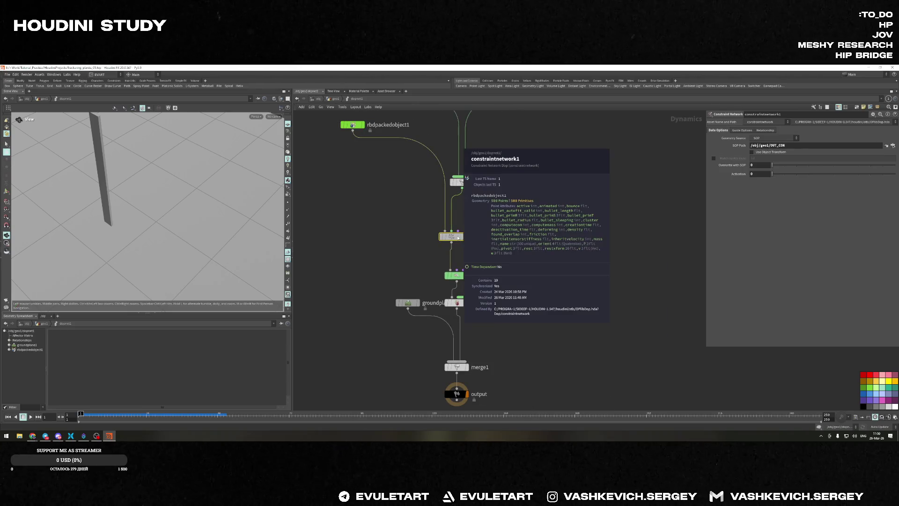
- Create a SOP Solver wired into constraintnetwork1's input, deleting a wrongly placed node first
click(468, 239)
key(Tab)
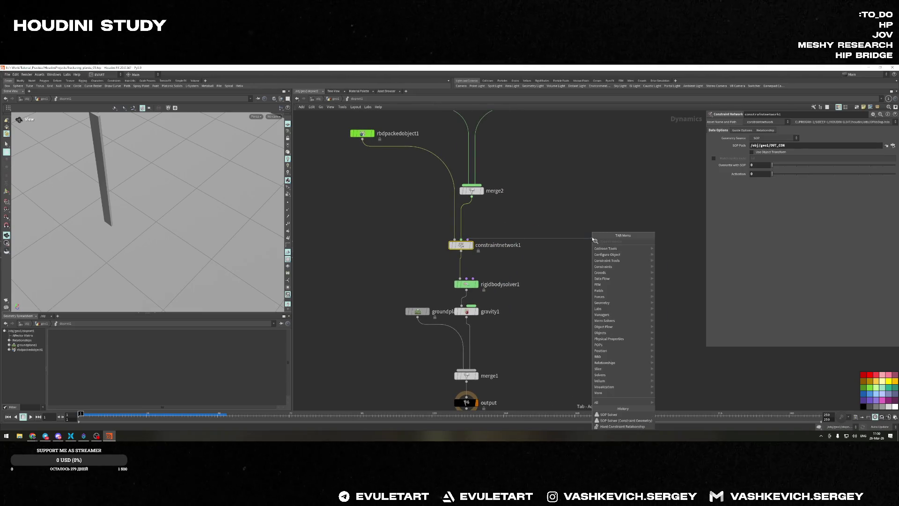
text(sop ne)
key(Return)
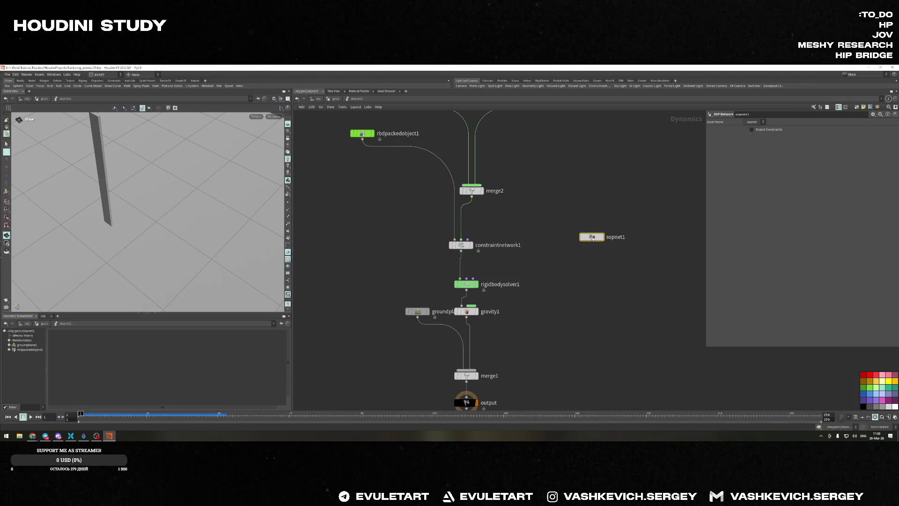
key(Delete)
middle_drag(553, 251, 587, 250)
key(Tab)
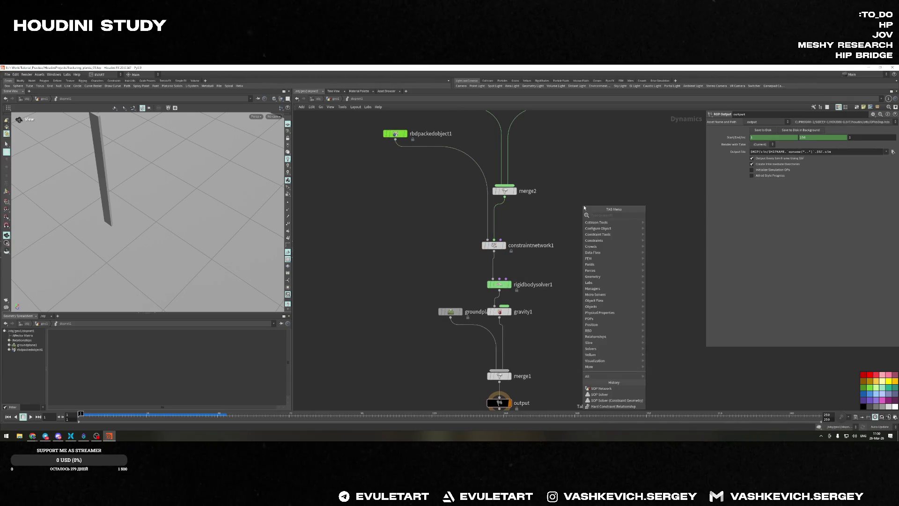
text(sops)
key(Return)
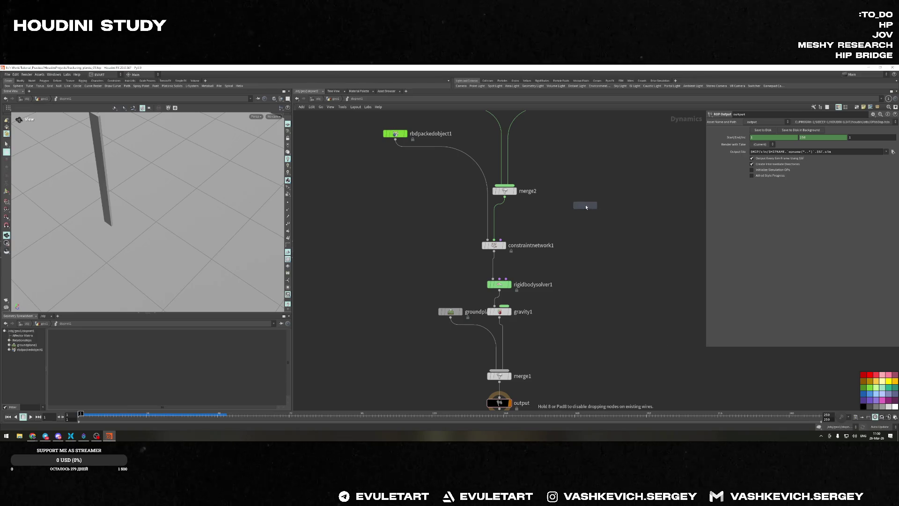
click(571, 205)
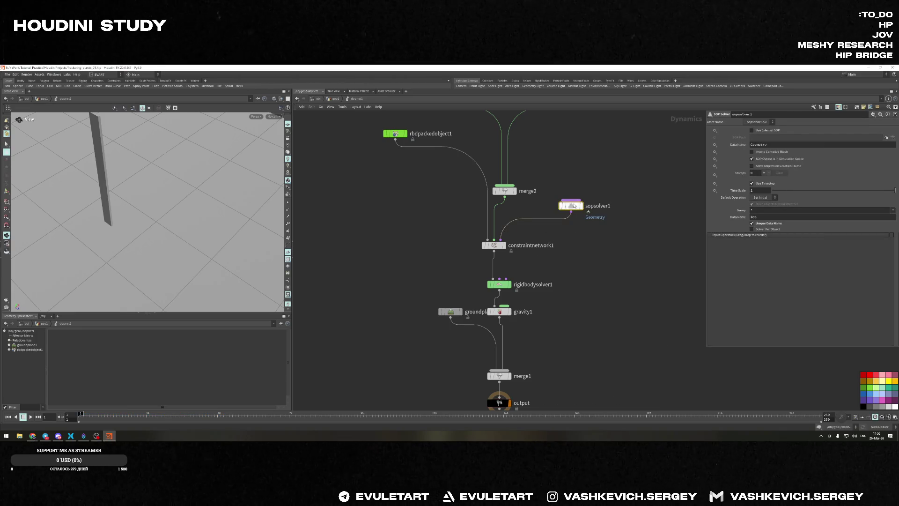
- Inspect sopsolver1's default relationship_geometry node, then return to the DOP network
double_click(573, 205)
click(584, 237)
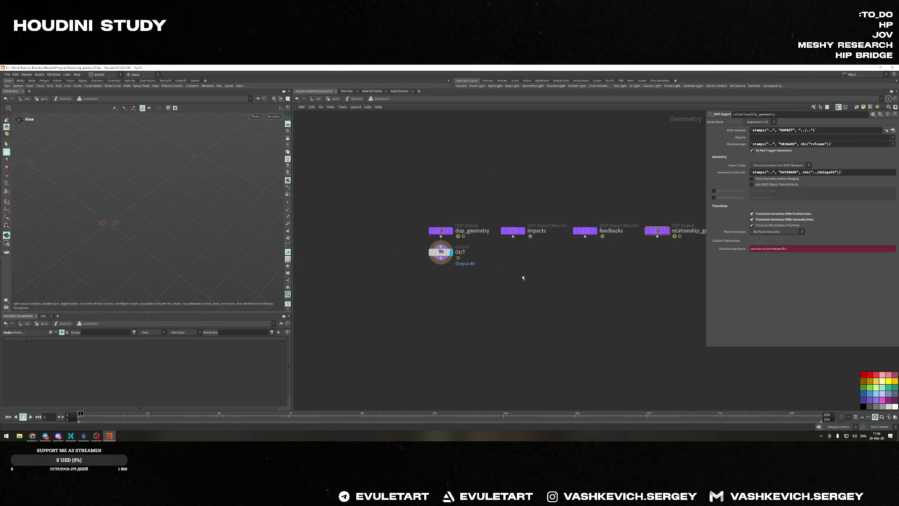
key(u)
click(495, 245)
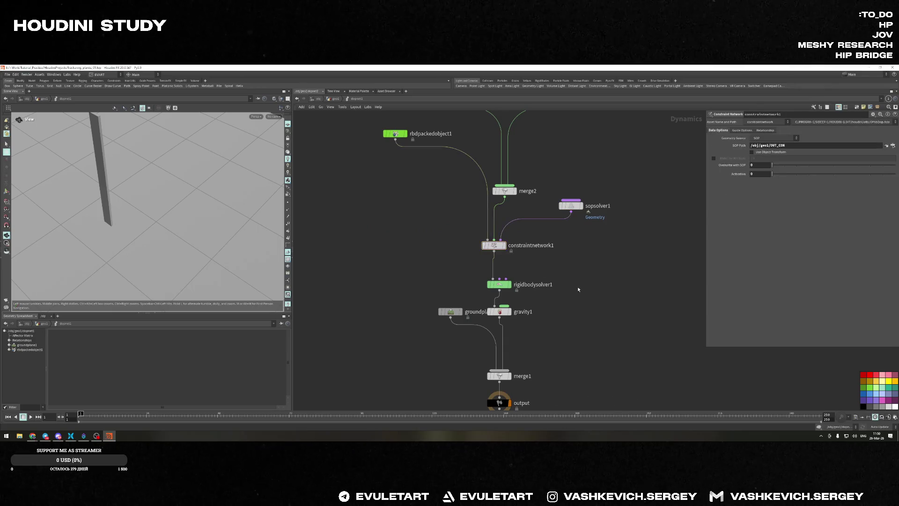
scroll(495, 281, down, 3)
click(510, 333)
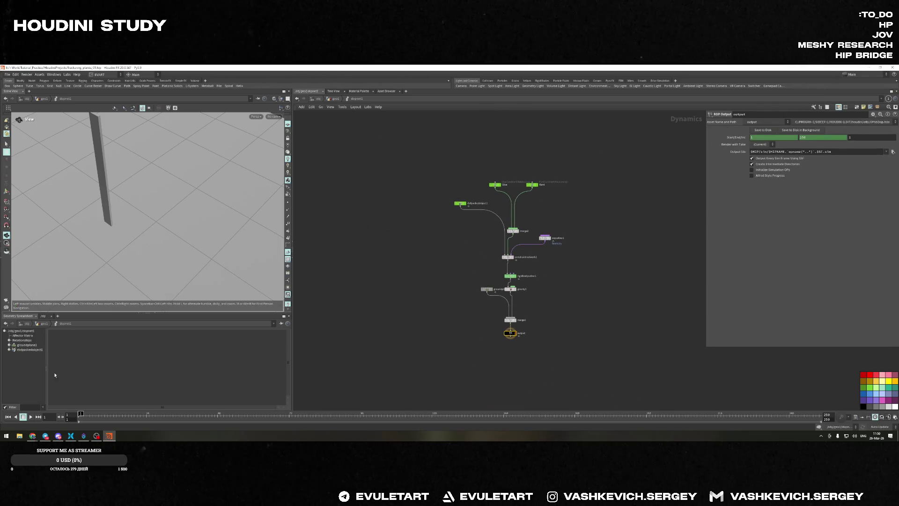
- Give rbdpackedobject1 Initial State velocity values after a test playback
click(31, 418)
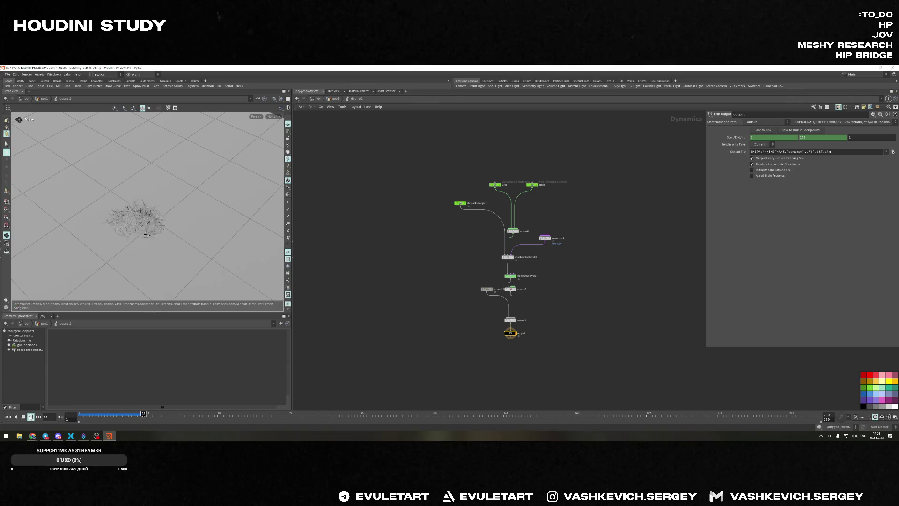
click(460, 203)
scroll(475, 211, up, 6)
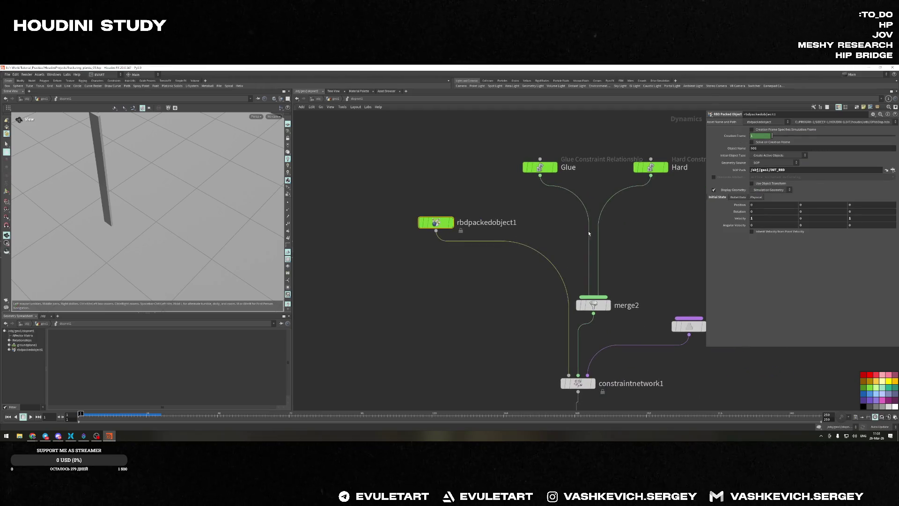
click(852, 219)
click(815, 218)
text(1)
key(Tab)
text(-)
key(ctrl+a)
key(Return)
scroll(500, 173, down, 3)
scroll(522, 246, down, 2)
scroll(492, 275, down, 3)
scroll(486, 310, down, 3)
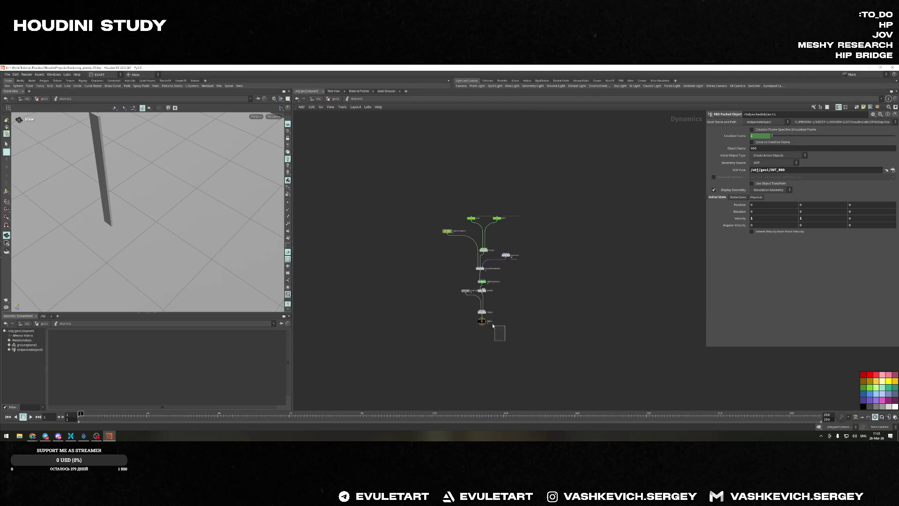
- Replay the sim, adjust the Velocity Y value, and rewind to frame 1
click(482, 321)
click(30, 417)
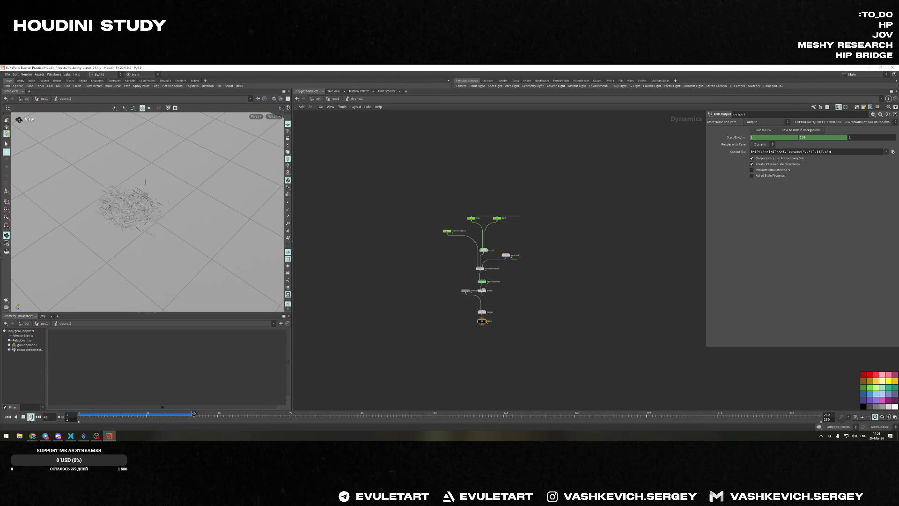
click(447, 231)
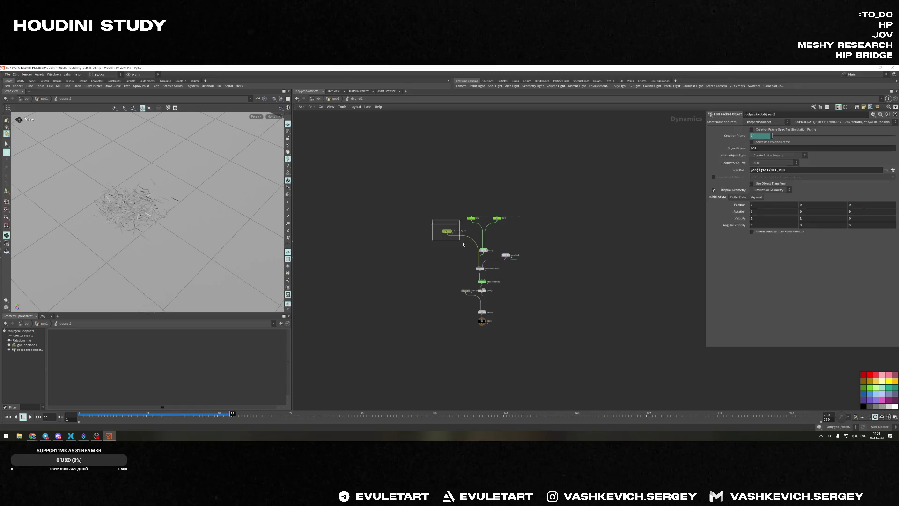
click(817, 219)
key(Return)
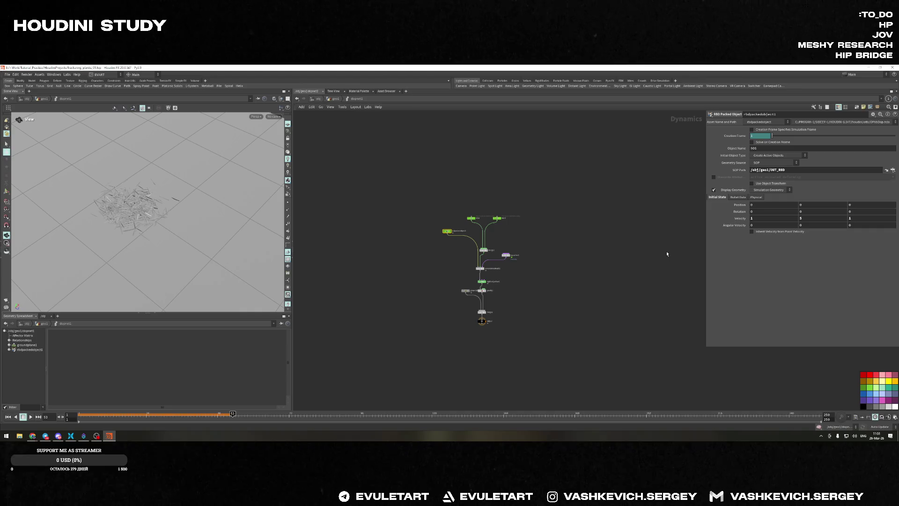
click(8, 417)
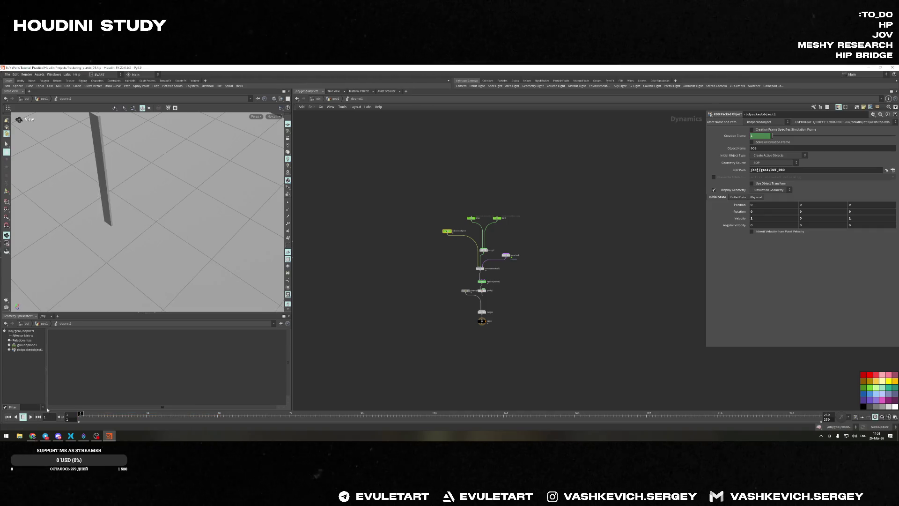
scroll(471, 319, up, 4)
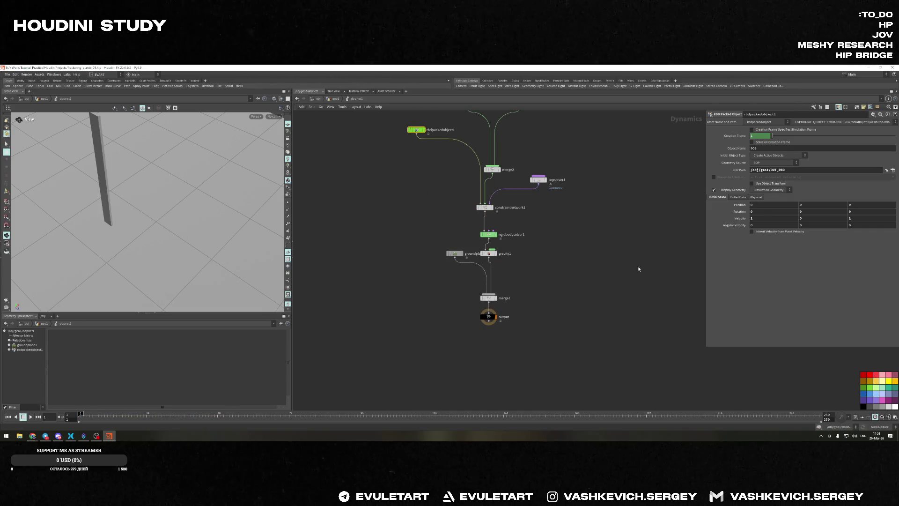
- Review the output and rbdpackedobject1 nodes, then go up to geo1
click(488, 316)
middle_drag(648, 171, 636, 238)
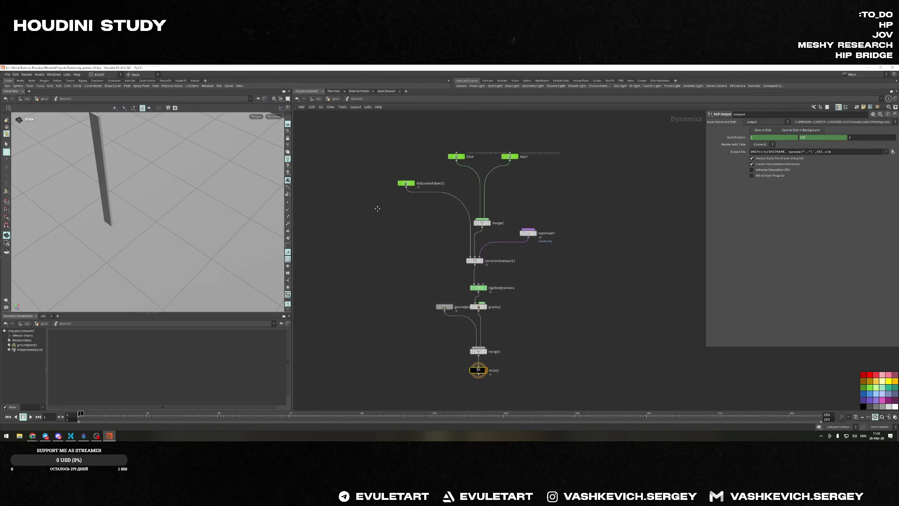
click(404, 196)
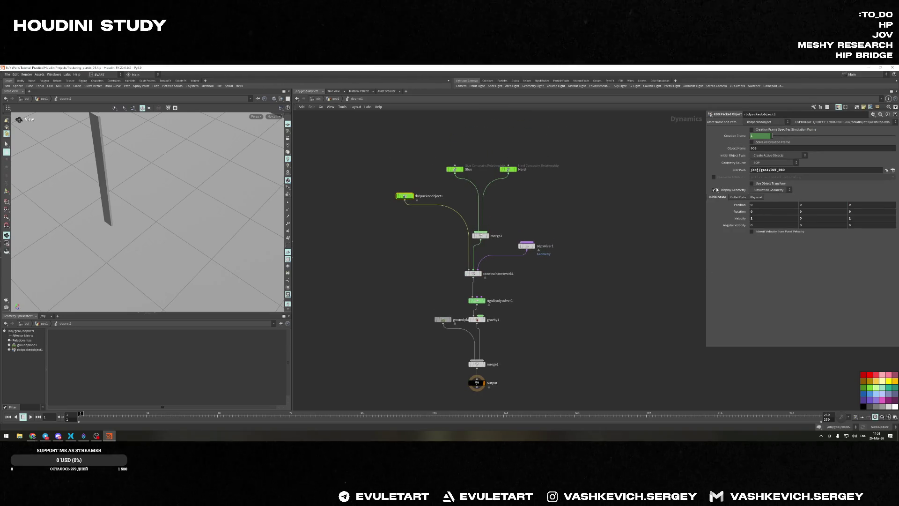
middle_drag(455, 353, 456, 337)
click(477, 368)
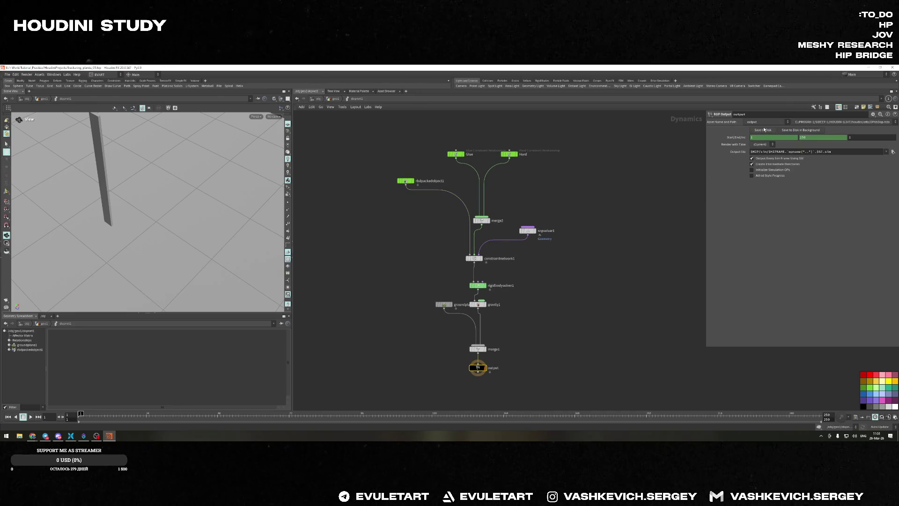
key(u)
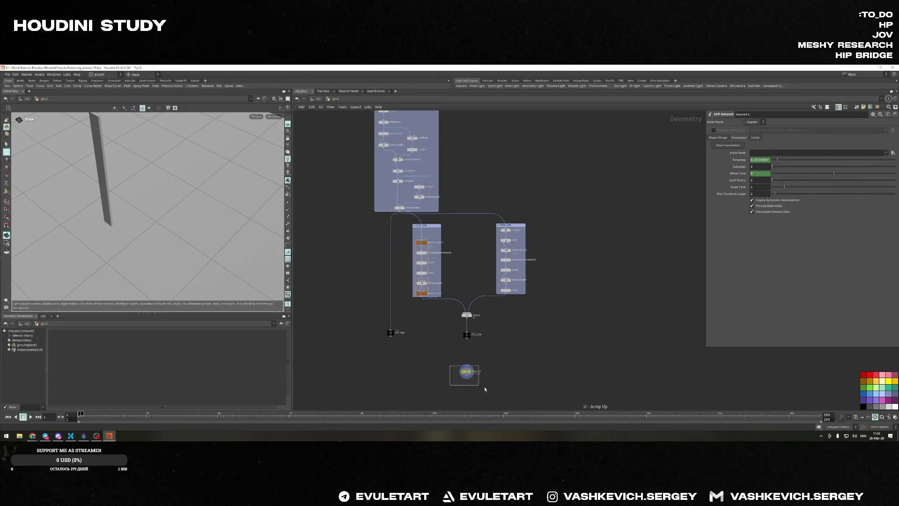
- Play the fracture sim from geo1, rewind to frame 1, and dive back into dopnet1
click(31, 417)
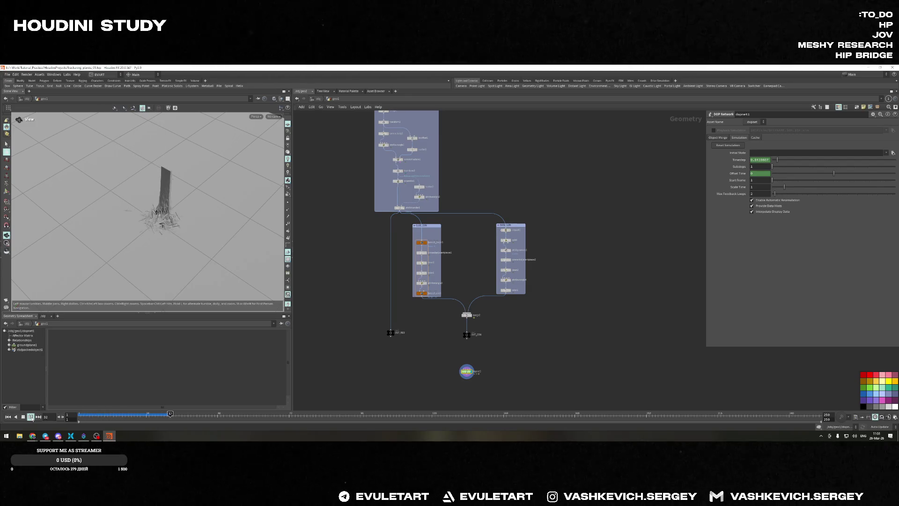
click(23, 417)
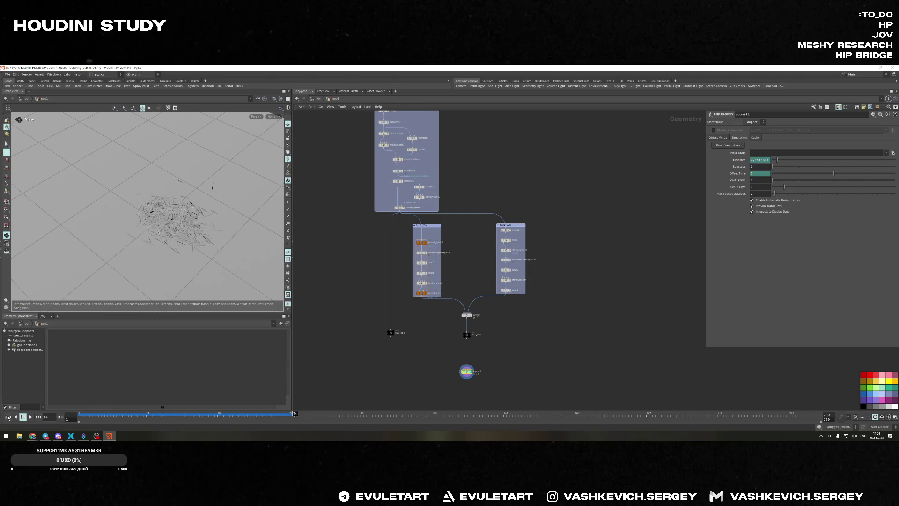
click(7, 417)
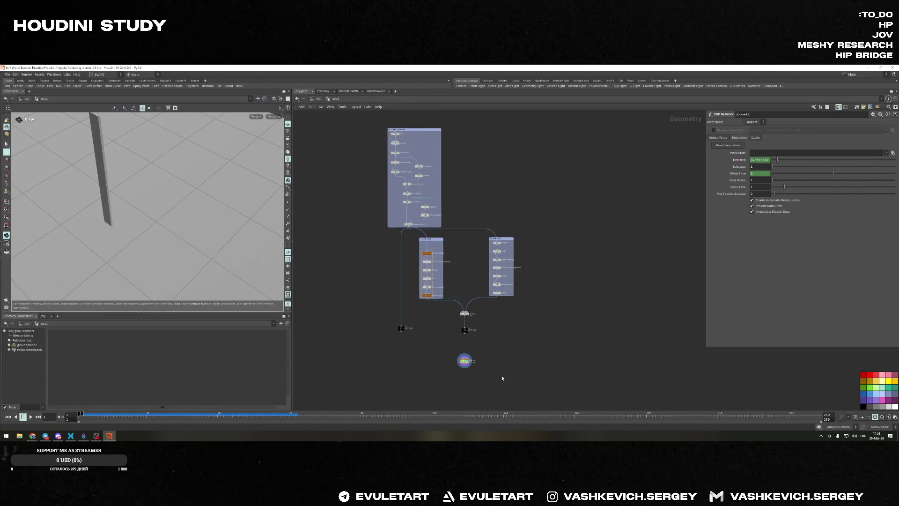
scroll(463, 372, up, 3)
double_click(472, 368)
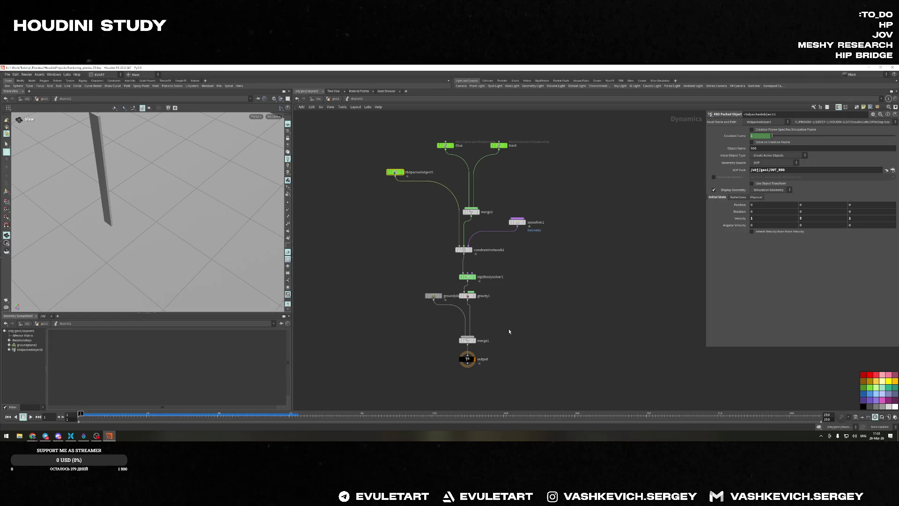
- Set rbdpackedobject1's Velocity Y to 1 and toggle its Display Geometry off and on
click(818, 220)
text(1)
key(Return)
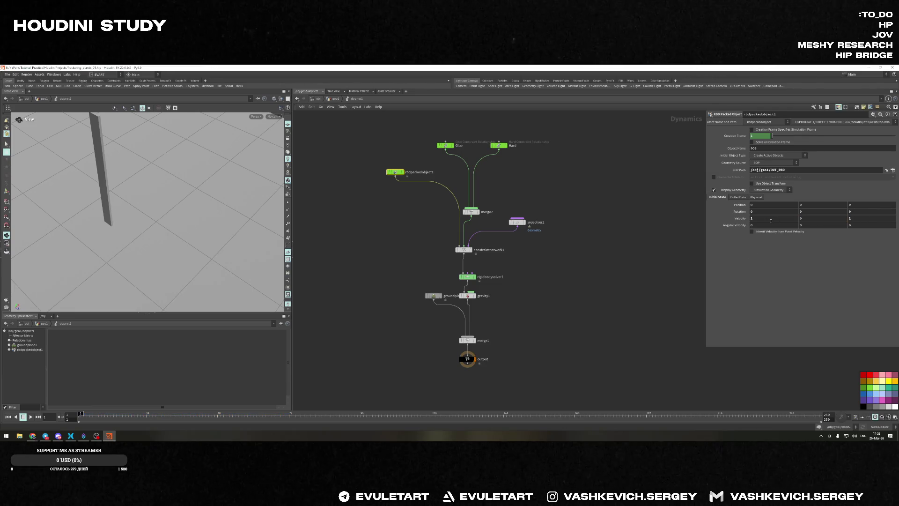
alt+drag(155, 190, 123, 188)
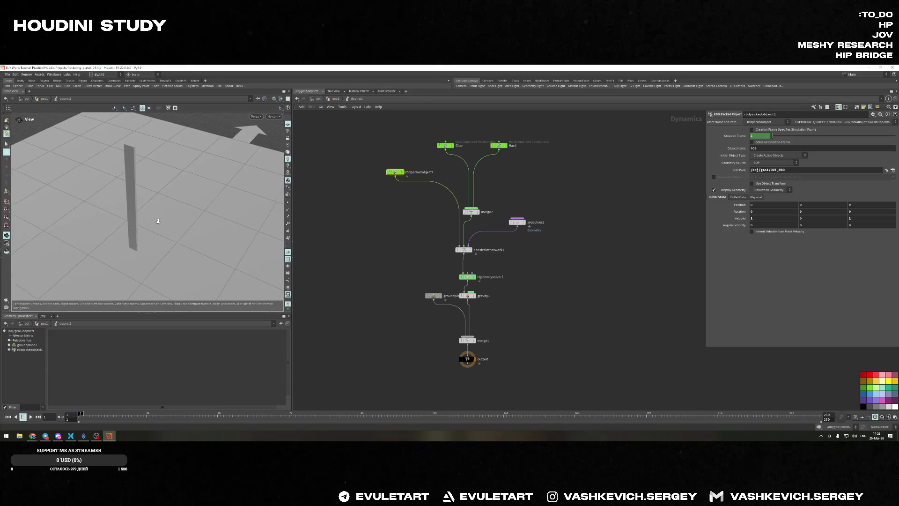
click(713, 189)
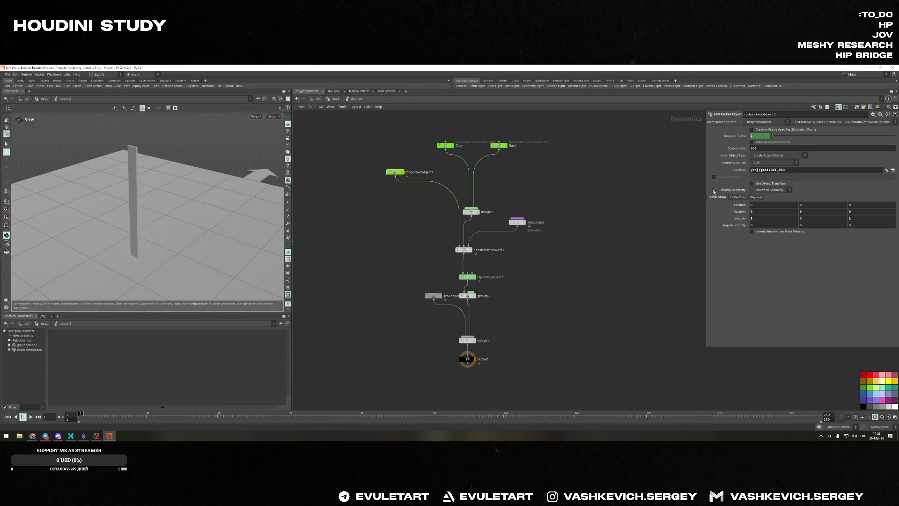
click(714, 190)
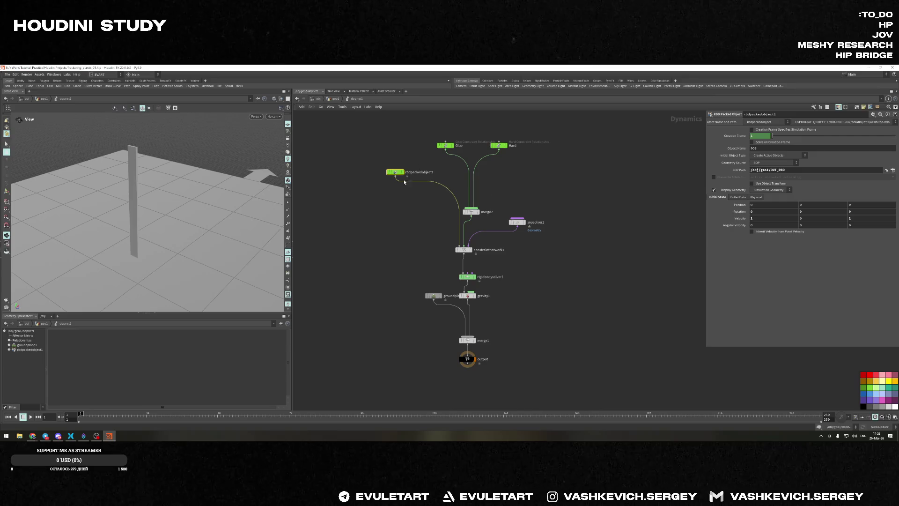
- Review node info on merge2 and constraintnetwork1 (500 pieces), then select sopsolver1
click(471, 212)
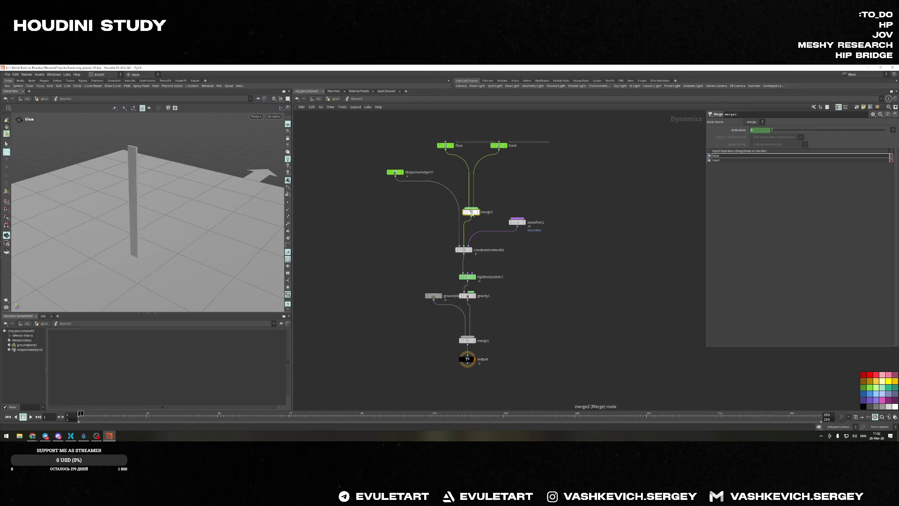
middle_click(472, 212)
middle_click(471, 212)
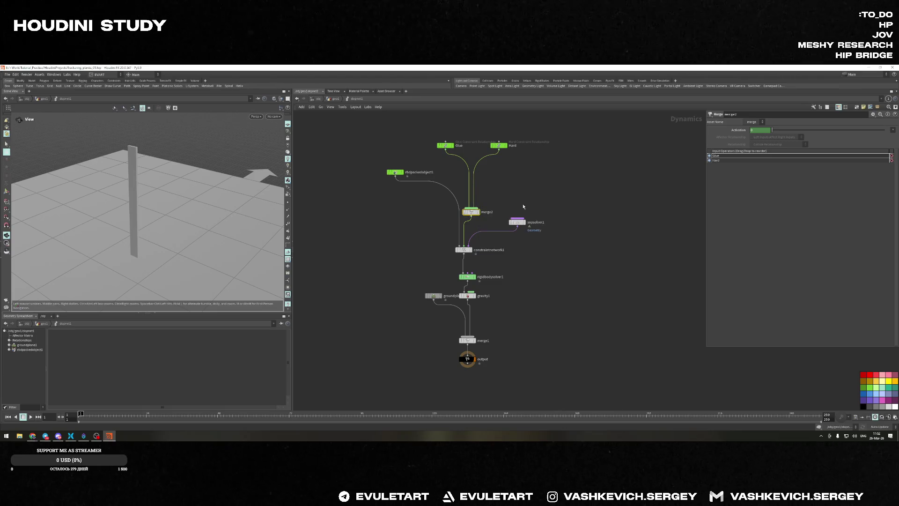
click(464, 250)
middle_click(465, 249)
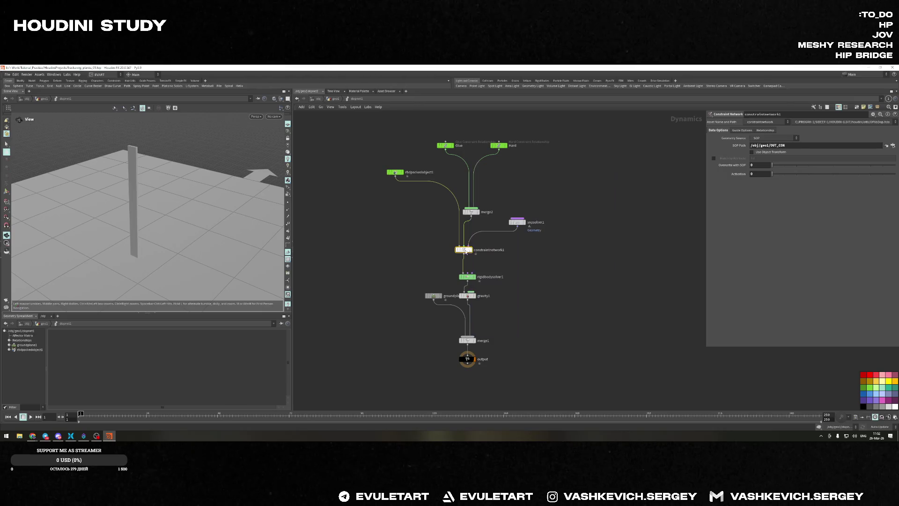
click(516, 223)
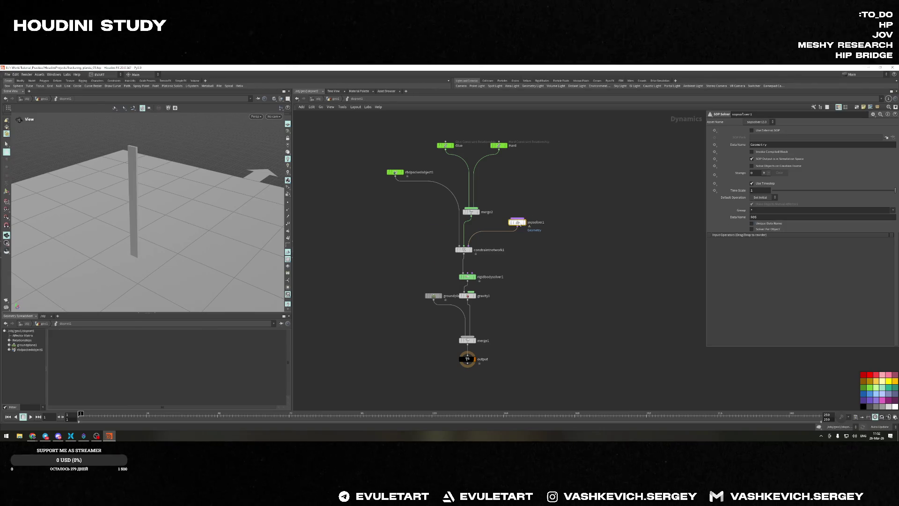
- Dive into sopsolver1 and inspect relationship_geometry's warning and node stats
double_click(518, 222)
middle_click(567, 228)
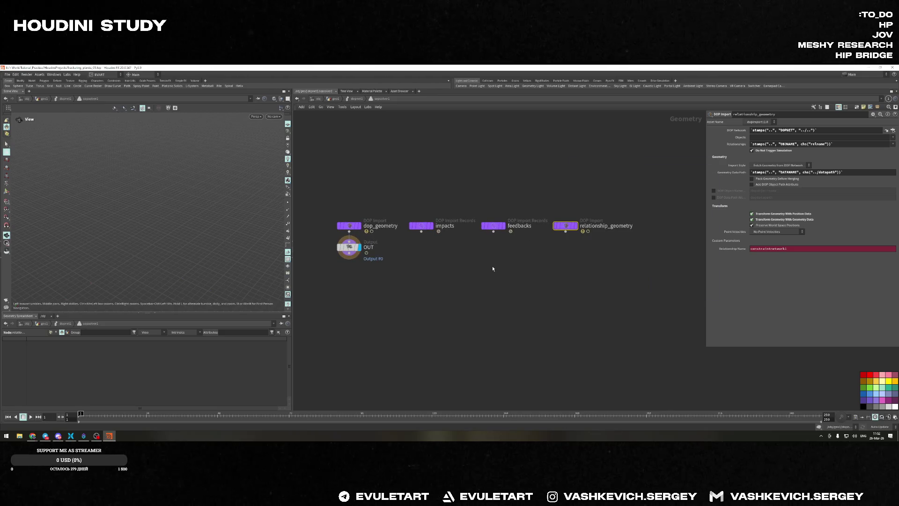
key(u)
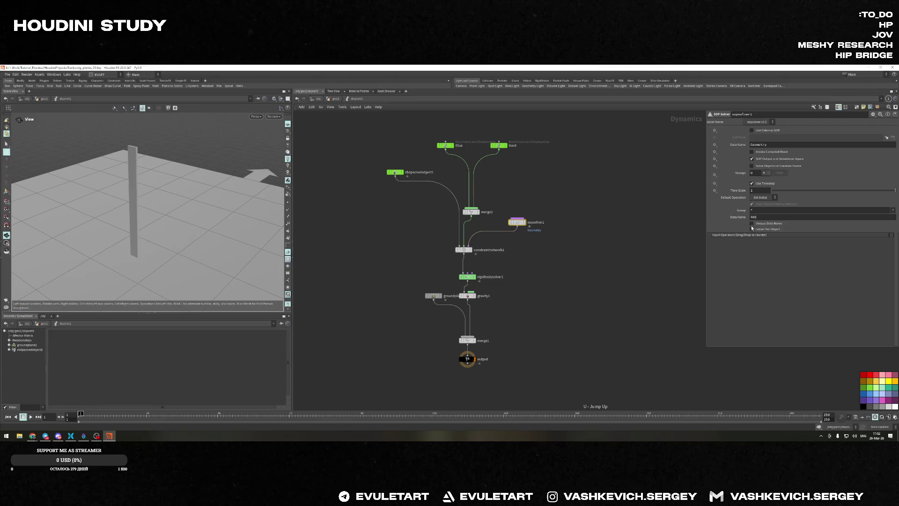
double_click(519, 224)
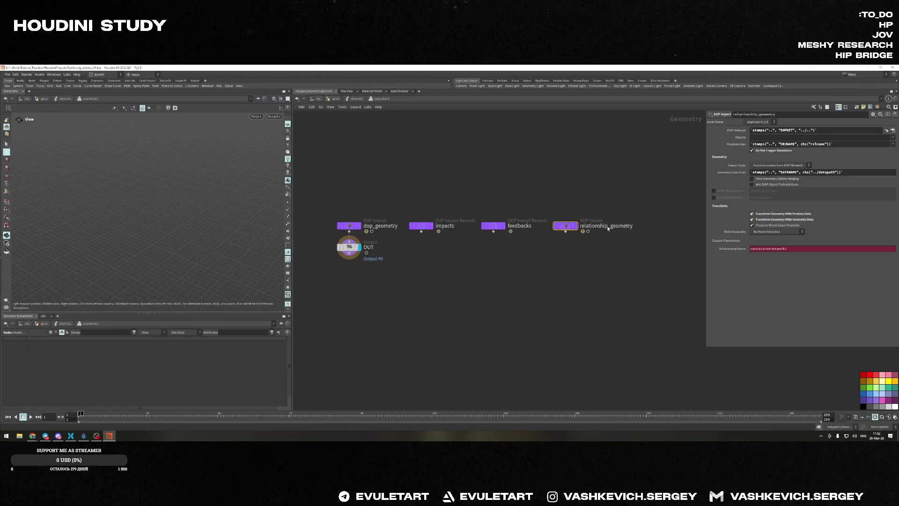
middle_click(573, 231)
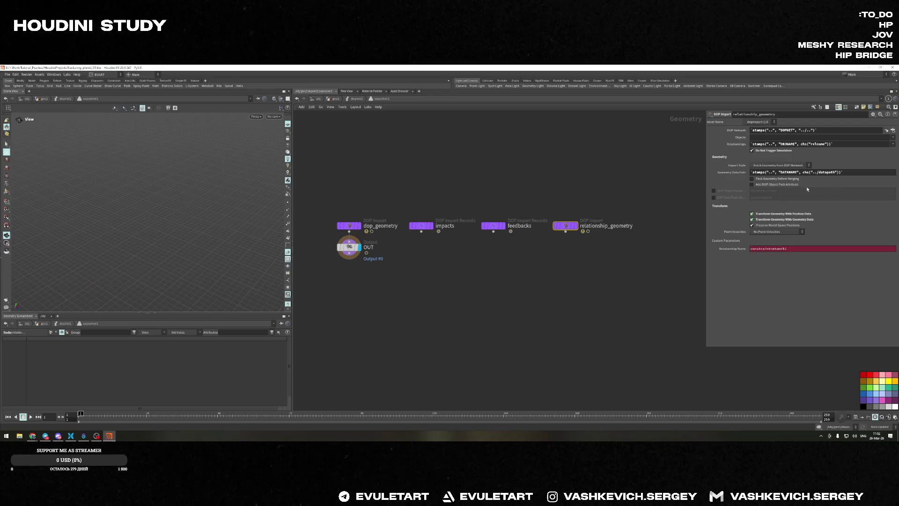
- Reveal and step through relationship_geometry's Relationship Name expression, then commit it unchanged
key(ctrl+a)
key(ctrl+v)
drag(783, 250, 842, 254)
click(831, 249)
key(Right)
key(Right)
key(Right)
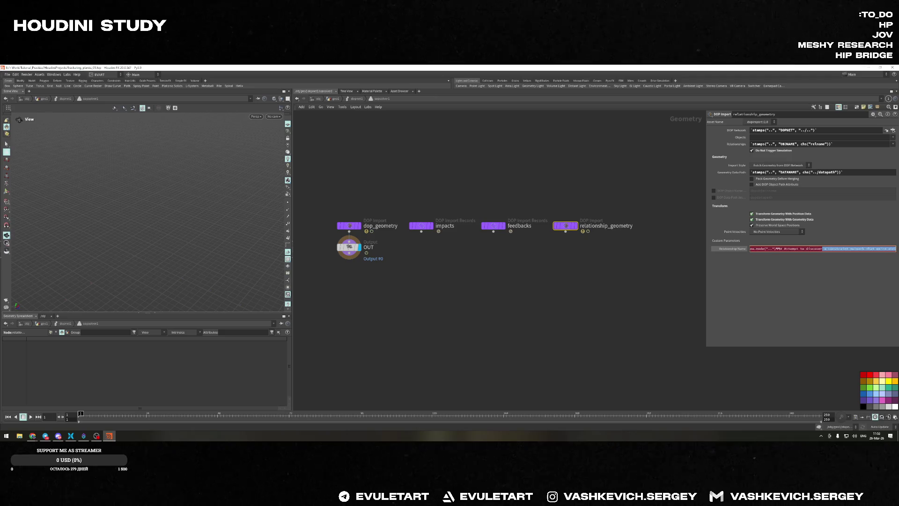
key(Right)
key(Right)
key(Right)
key(Right)
key(Right)
key(Right)
key(Right)
key(Right)
key(Right)
key(Right)
key(Right)
key(Right)
key(Right)
key(Right)
key(Right)
key(Right)
key(Right)
key(Right)
key(Right)
key(Right)
key(Right)
key(Right)
key(Right)
key(Right)
key(Right)
key(Right)
key(Right)
key(Right)
key(Right)
key(Right)
key(Right)
key(Right)
key(Right)
key(Right)
key(Right)
key(Right)
key(Right)
key(Right)
key(Right)
click(739, 250)
click(796, 250)
key(Return)
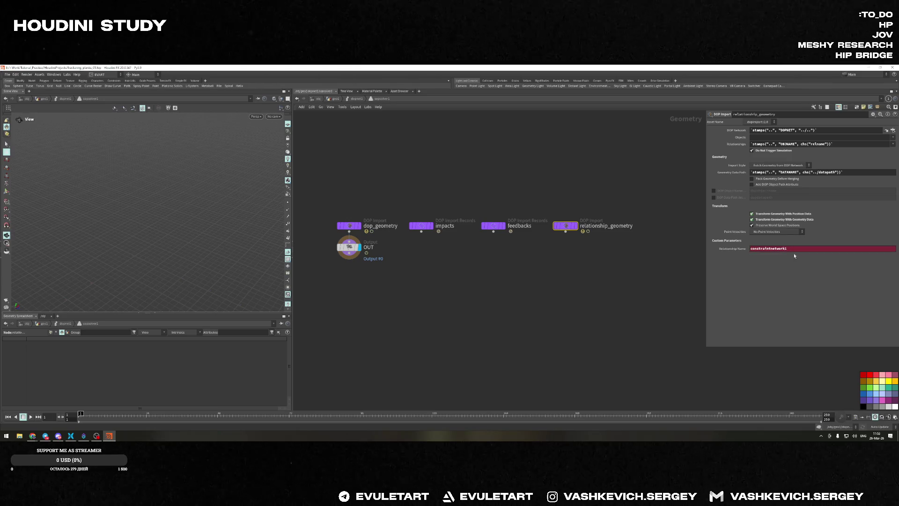
- Switch relationship_geometry's asset version from dopImport:2.0 to dopimport::2.0 and check its info
click(485, 275)
middle_click(566, 226)
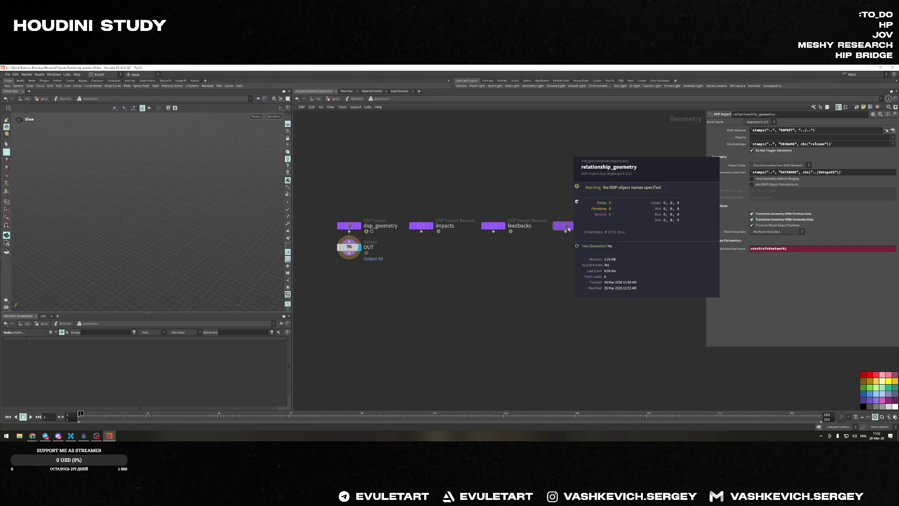
key(ctrl+z)
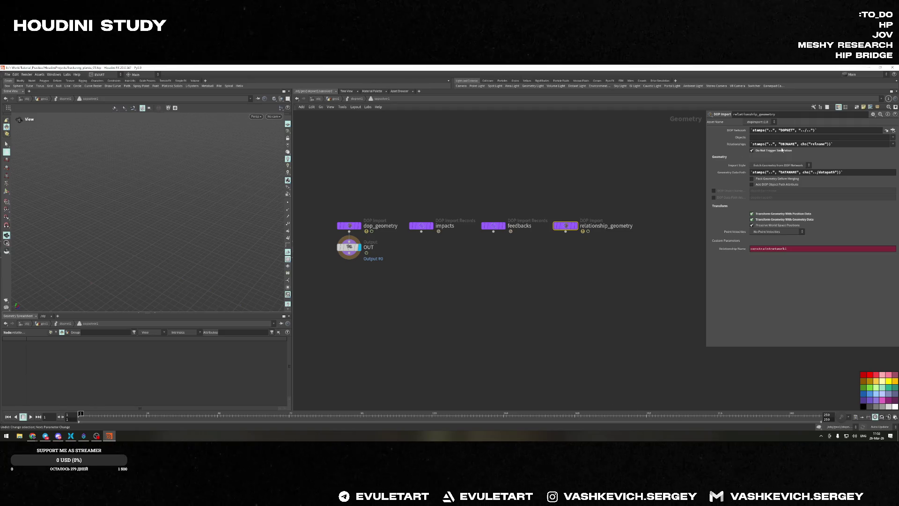
click(756, 120)
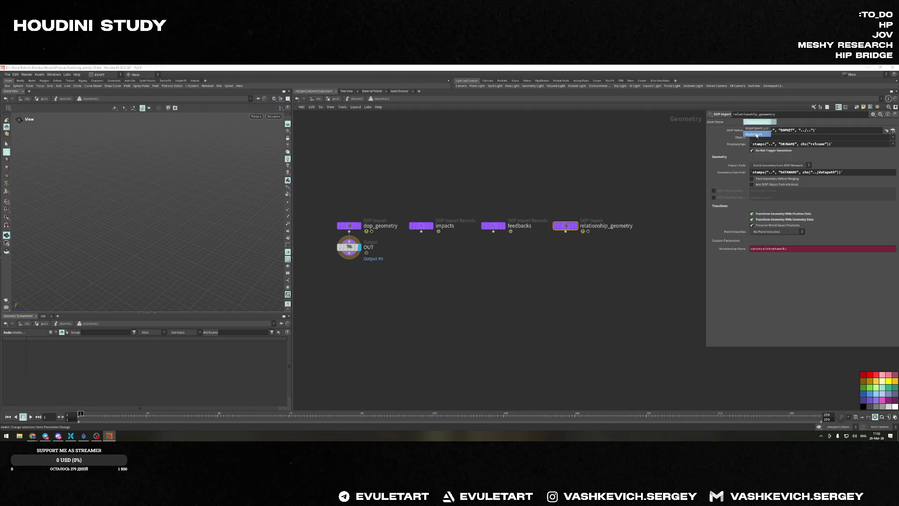
click(757, 132)
middle_click(575, 229)
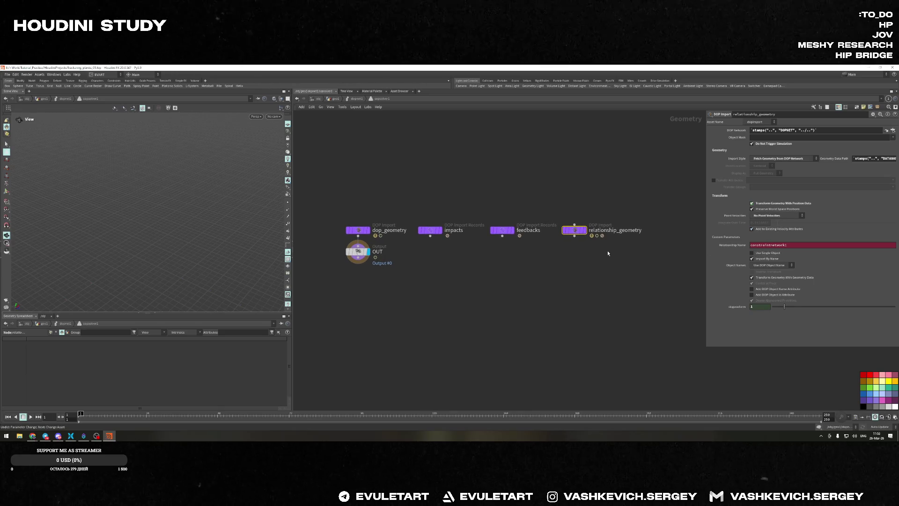
click(759, 121)
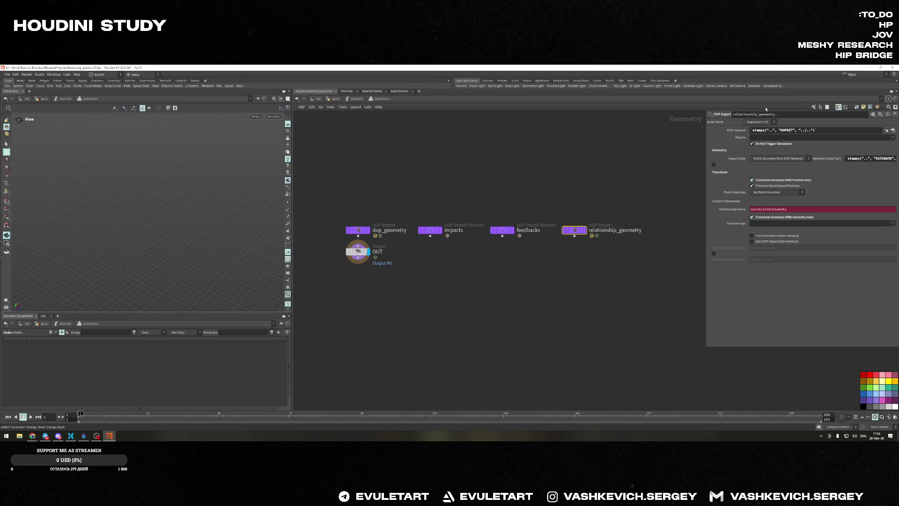
key(XF86AudioLowerVolume)
- Delete sopsolver1 from the DOP network and play the sim to test, then rewind
key(u)
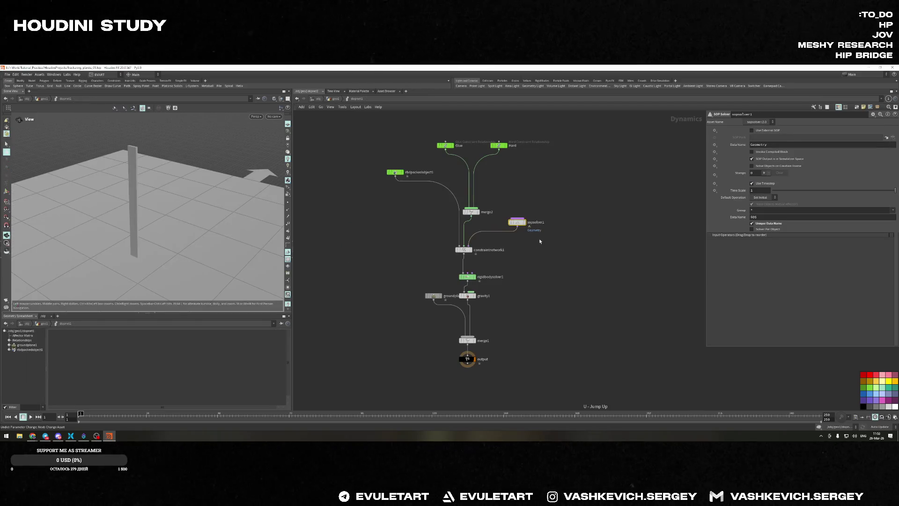
key(Delete)
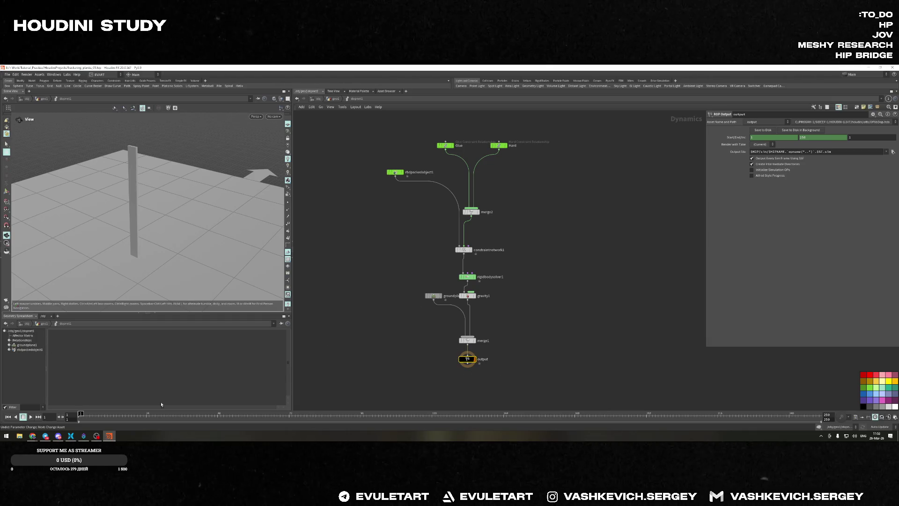
click(30, 417)
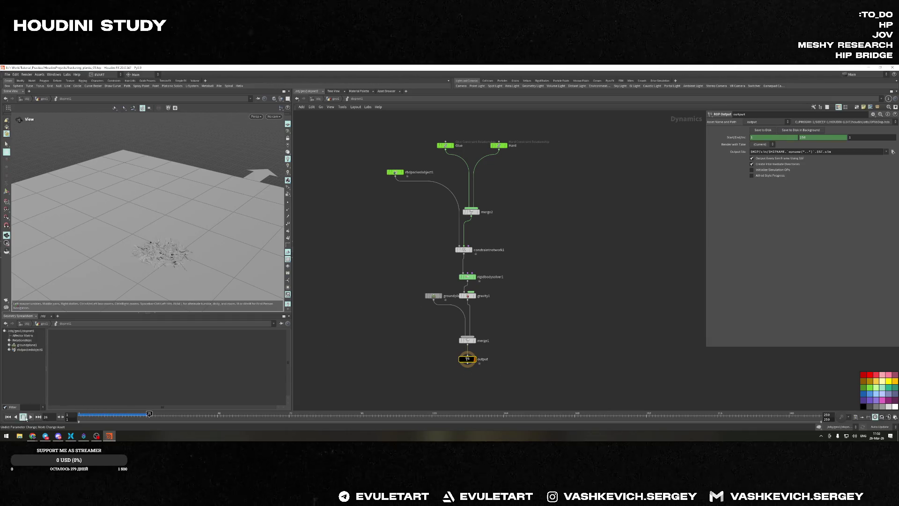
click(15, 416)
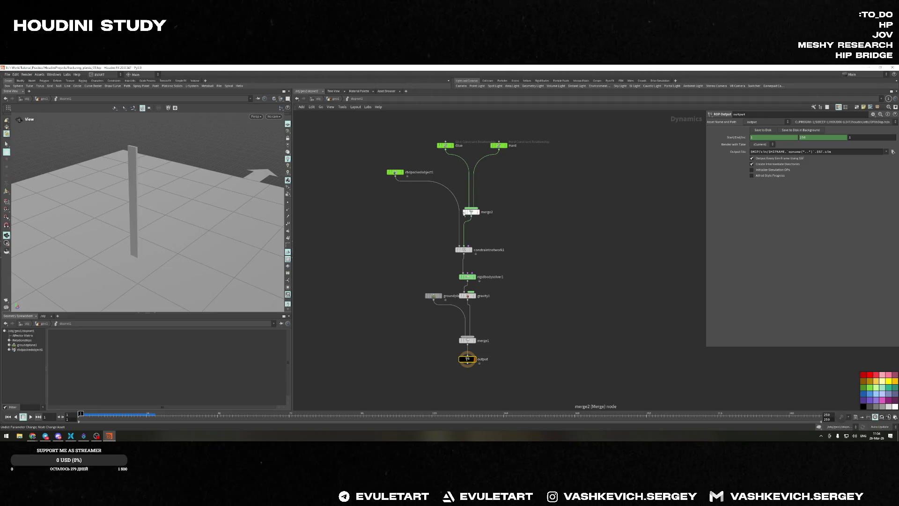
- Bypass the Hard constraint, wire Glue straight into constraintnetwork1, testing playback after each change
click(493, 144)
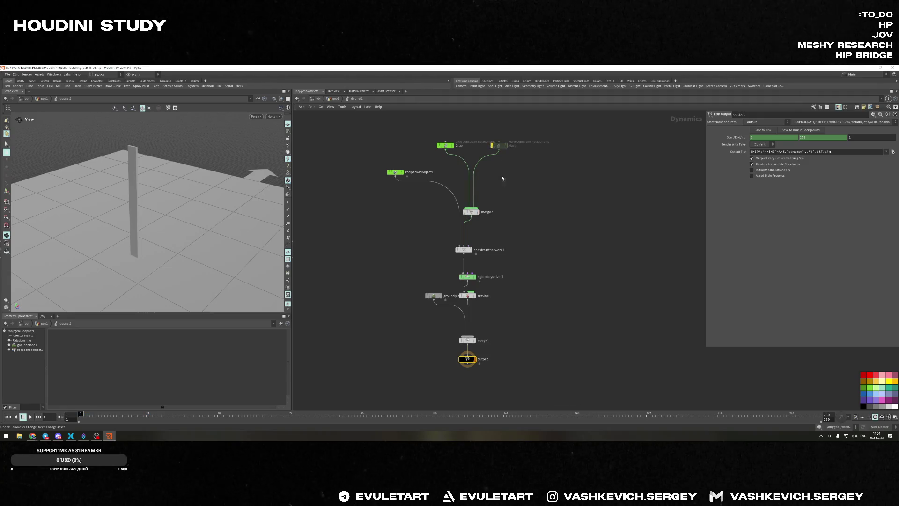
click(30, 417)
key(ctrl+Up)
drag(471, 212, 501, 214)
drag(469, 157, 469, 252)
key(Up)
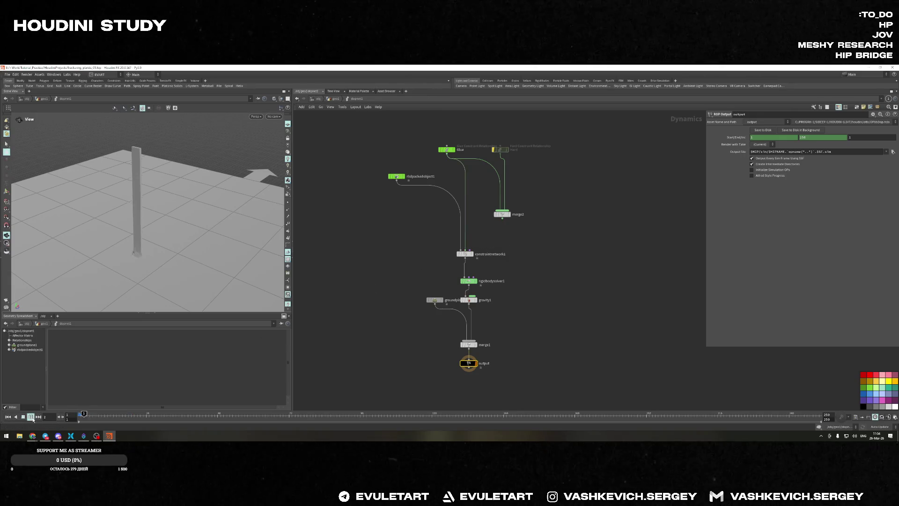
key(ctrl+Up)
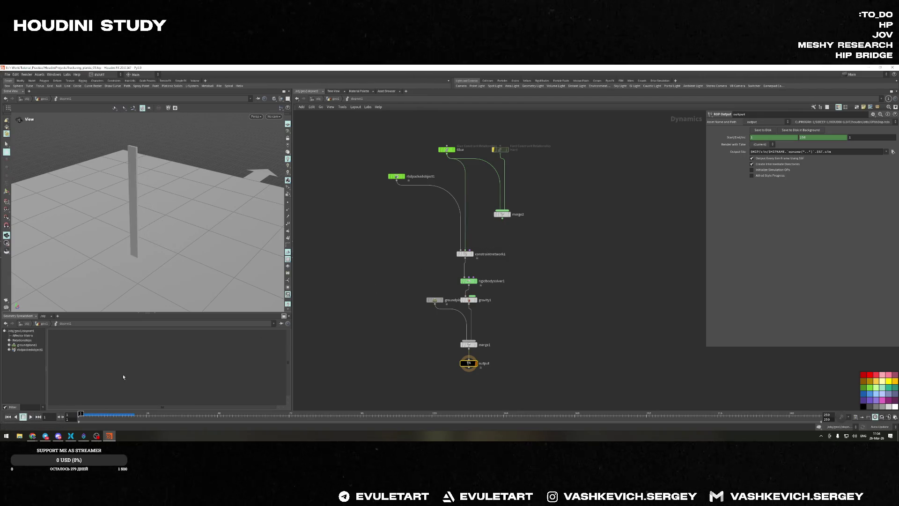
scroll(502, 277, up, 3)
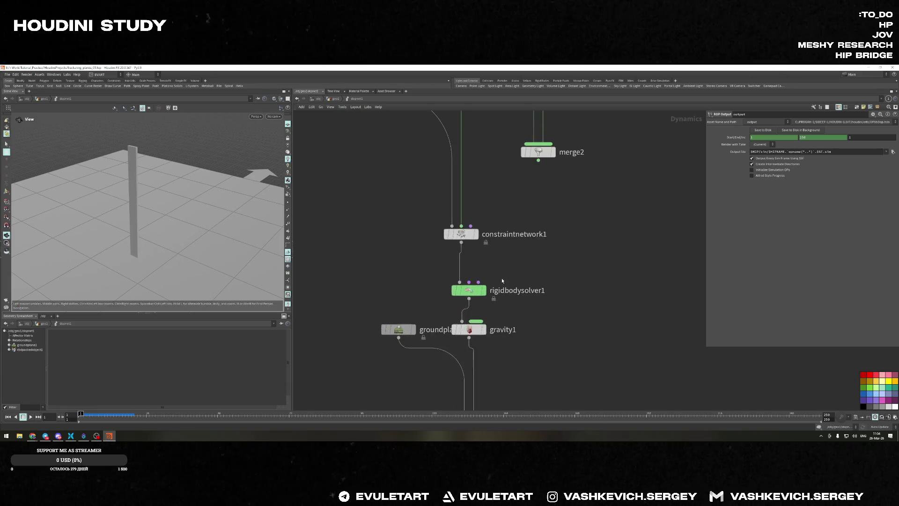
scroll(502, 278, down, 2)
- Check rbdpackedobject1's parameters and constraintnetwork1's SOP path /obj/geo1/OUT_CON
click(396, 160)
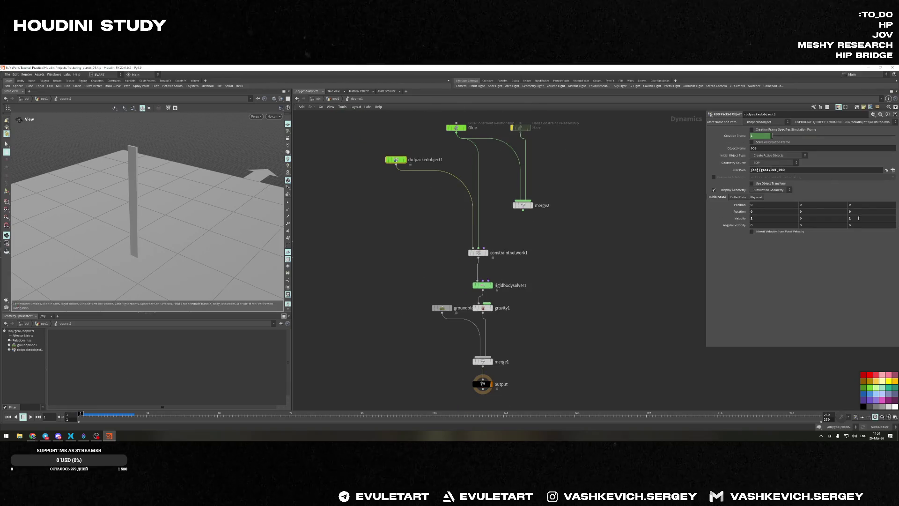
middle_drag(525, 222, 534, 256)
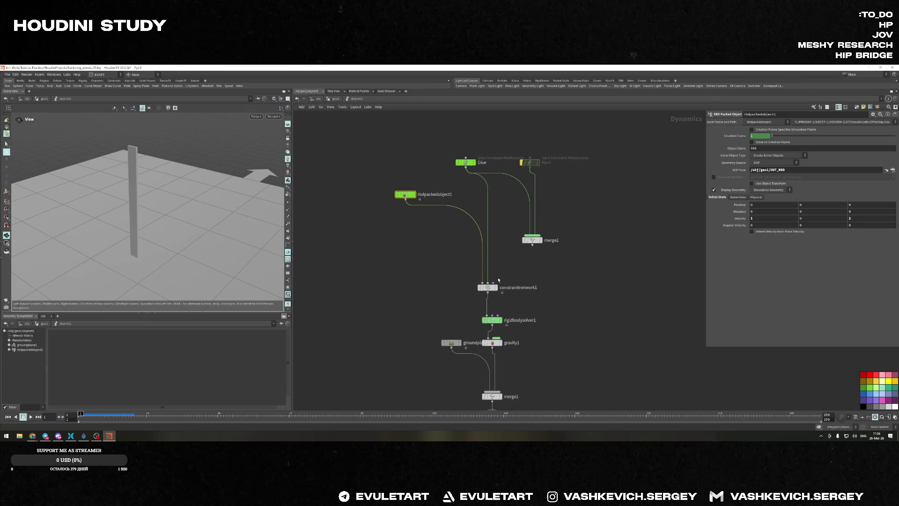
click(487, 288)
click(512, 275)
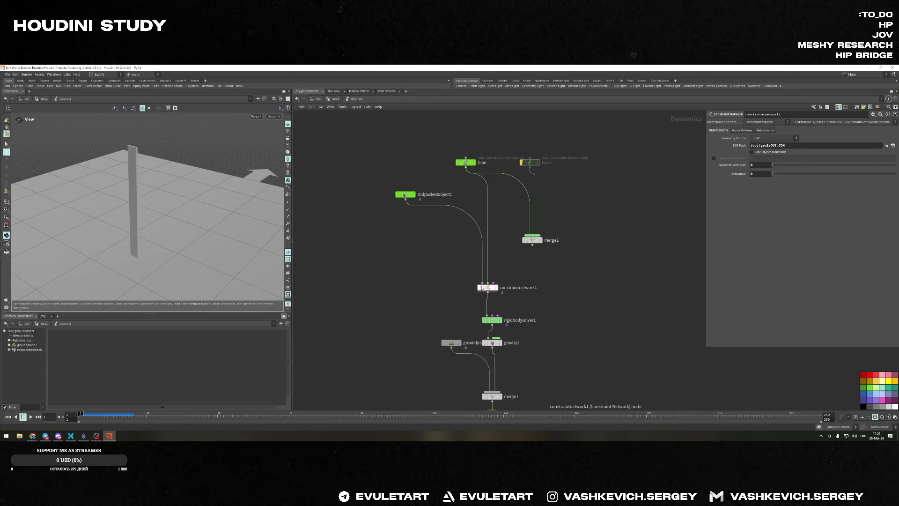
- Add constraintnetwork2 beside constraintnetwork1 and wire Glue and merge2 into it
key(Tab)
text(cons)
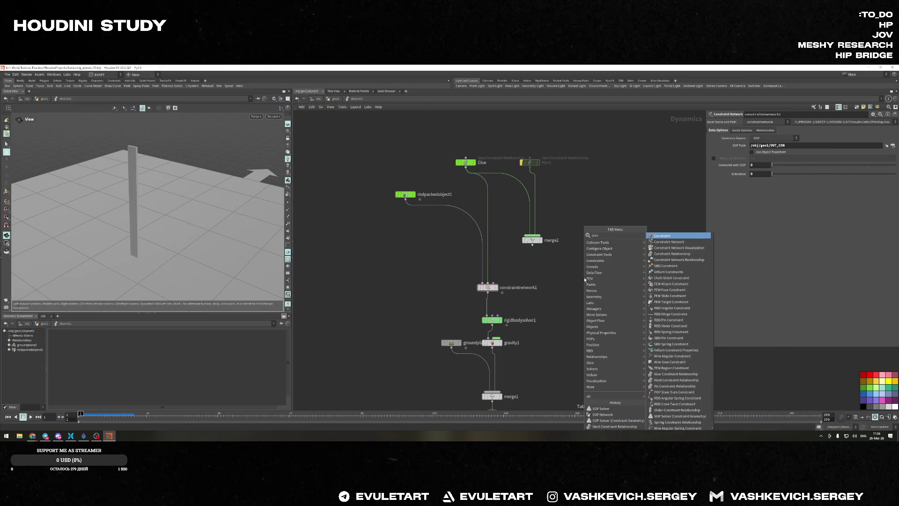
key(Return)
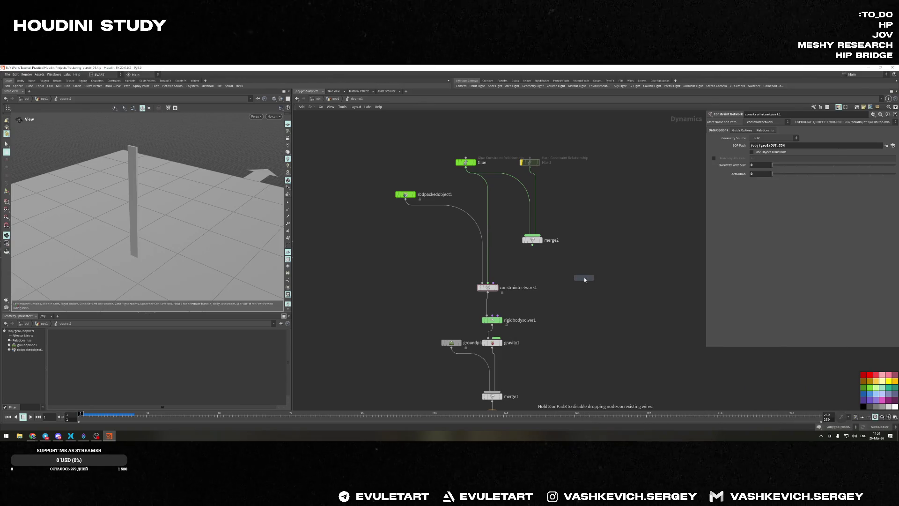
click(553, 280)
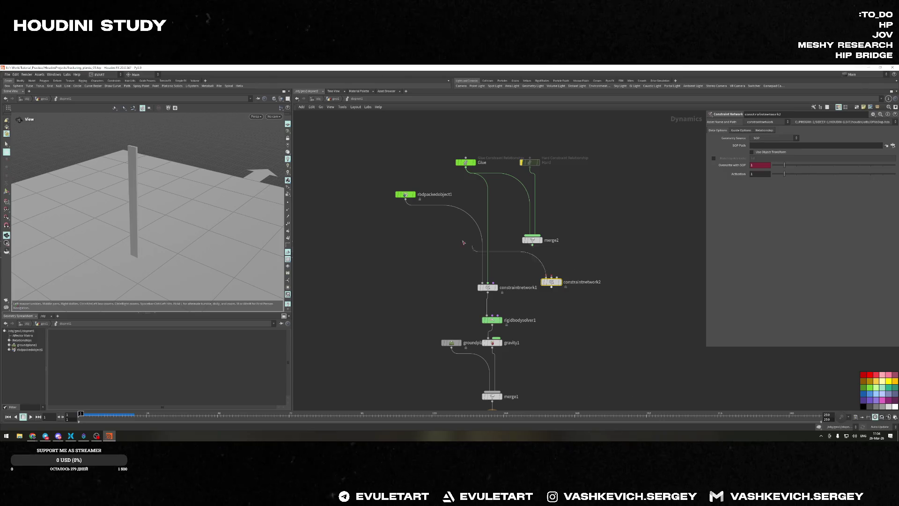
mouse_move(531, 244)
mouse_down()
mouse_move(550, 287)
mouse_move(489, 313)
mouse_up()
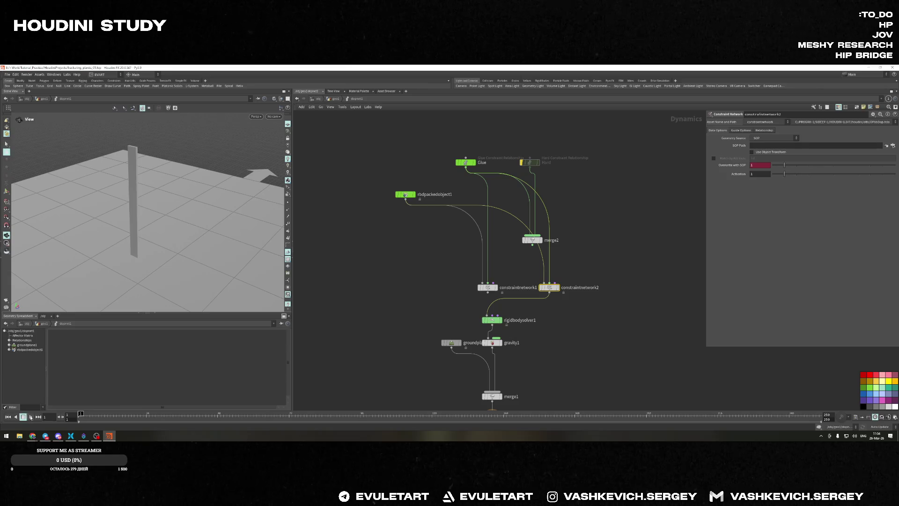
- Play the fracture sim to test the new constraint network, then rewind to frame 1
click(30, 416)
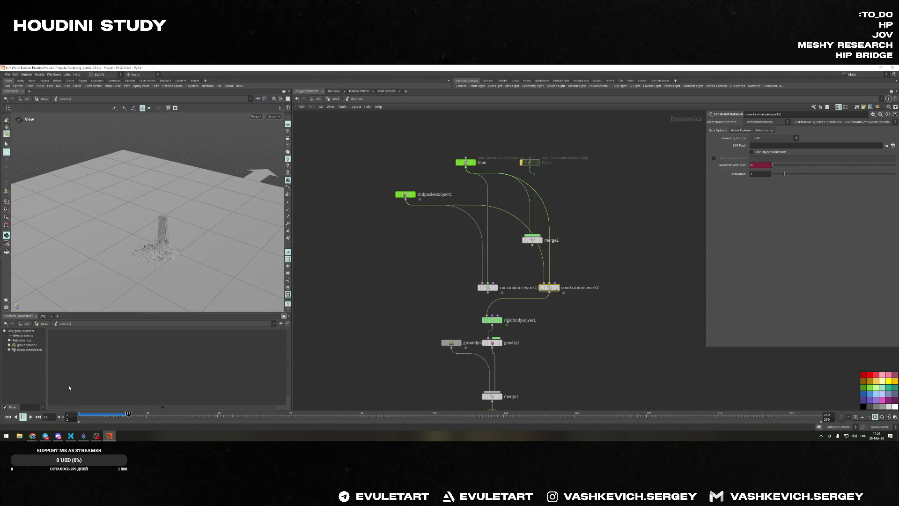
click(30, 417)
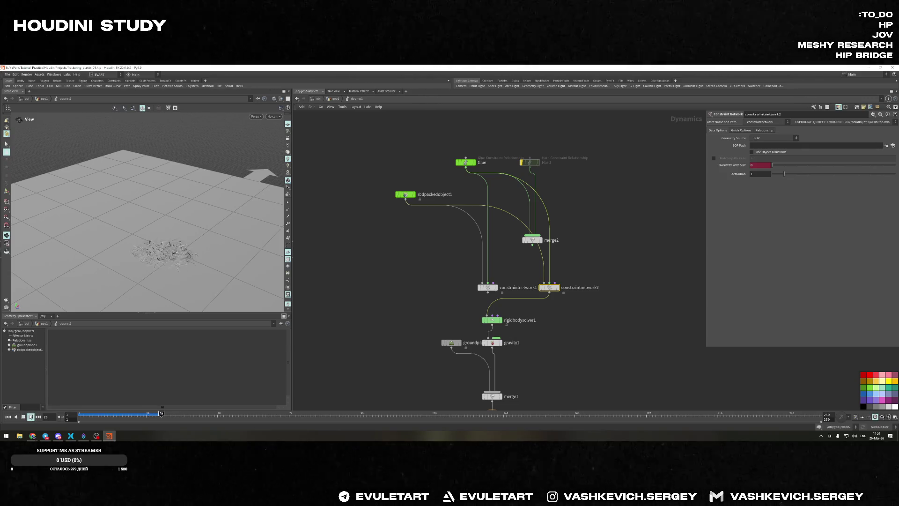
click(23, 417)
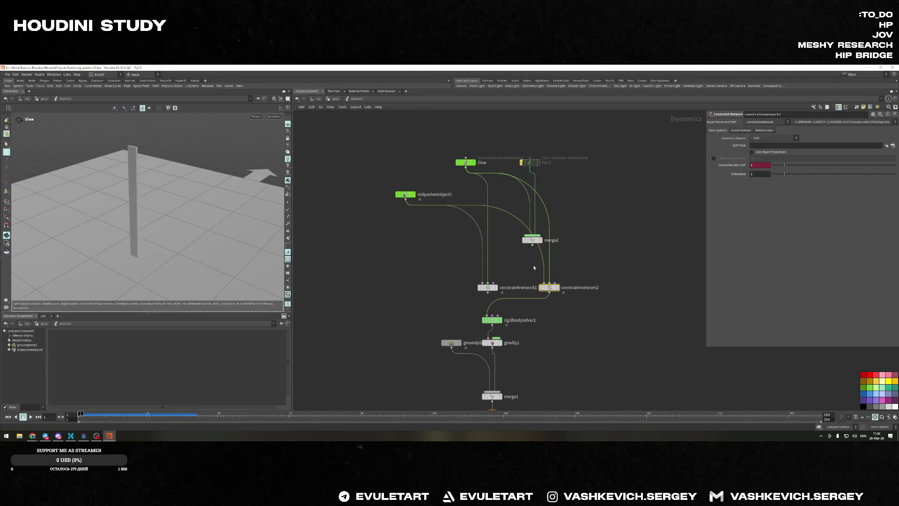
- Load the earlier planks fracture scene via File > Open Recent without saving the current one
key(ctrl+o)
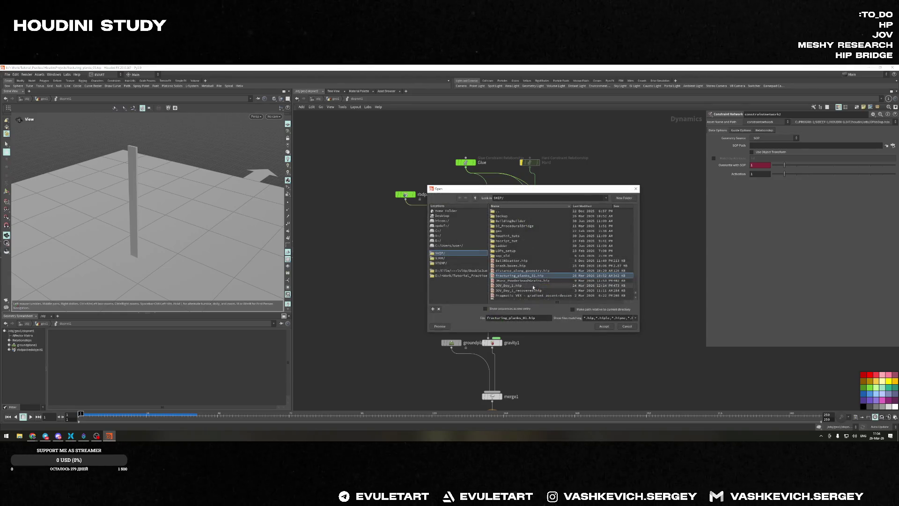
key(Escape)
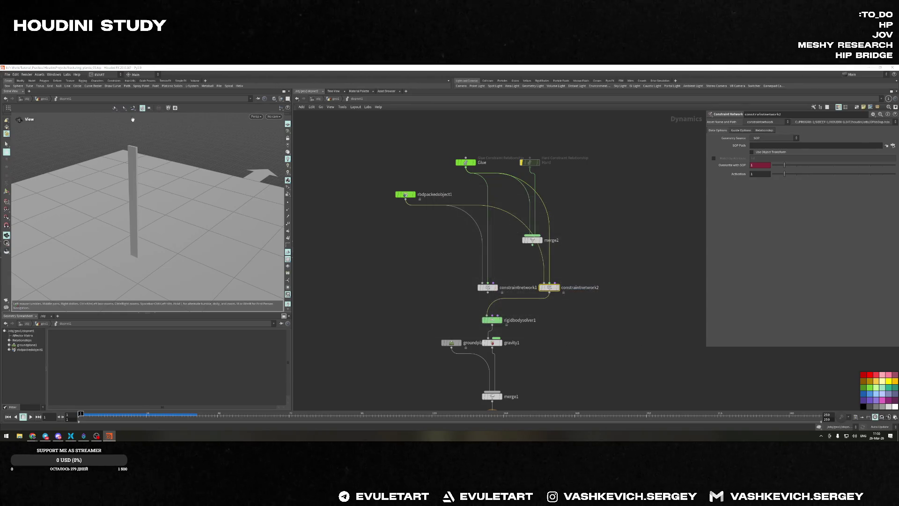
click(15, 75)
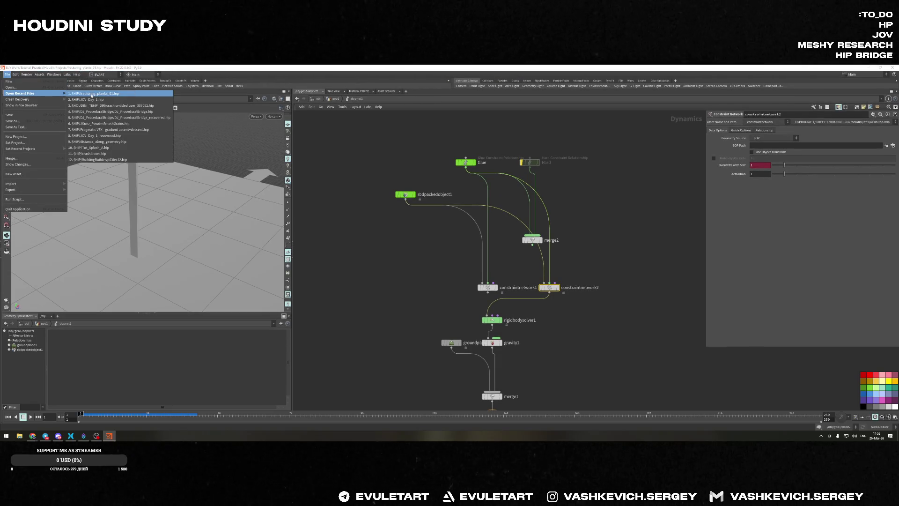
click(124, 96)
click(137, 107)
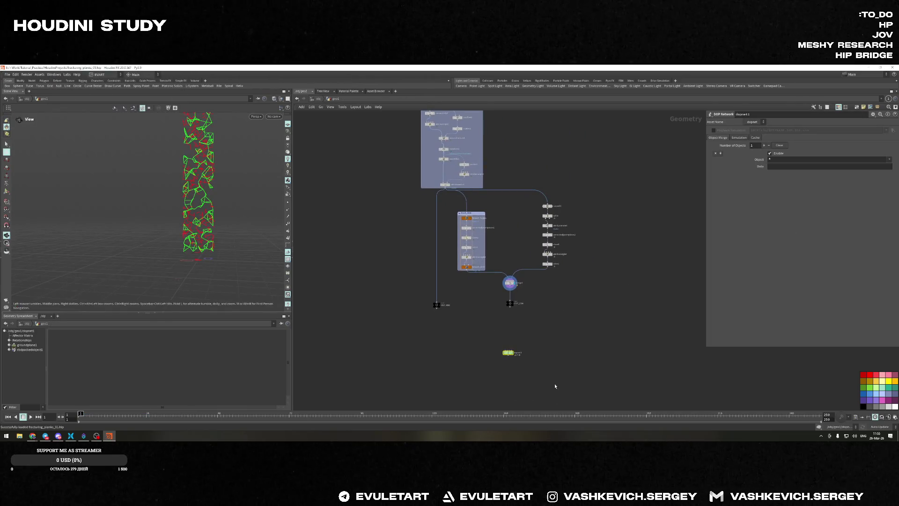
- Display the dopnet's output, play the sim, and dive into the dynamics network
click(513, 352)
mouse_move(243, 271)
mouse_down()
mouse_move(187, 281)
mouse_move(168, 214)
mouse_up()
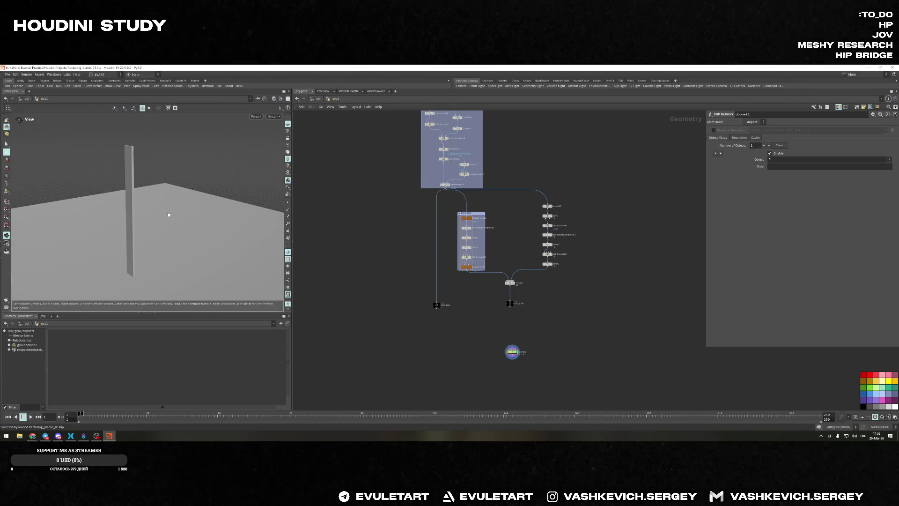
key(Up)
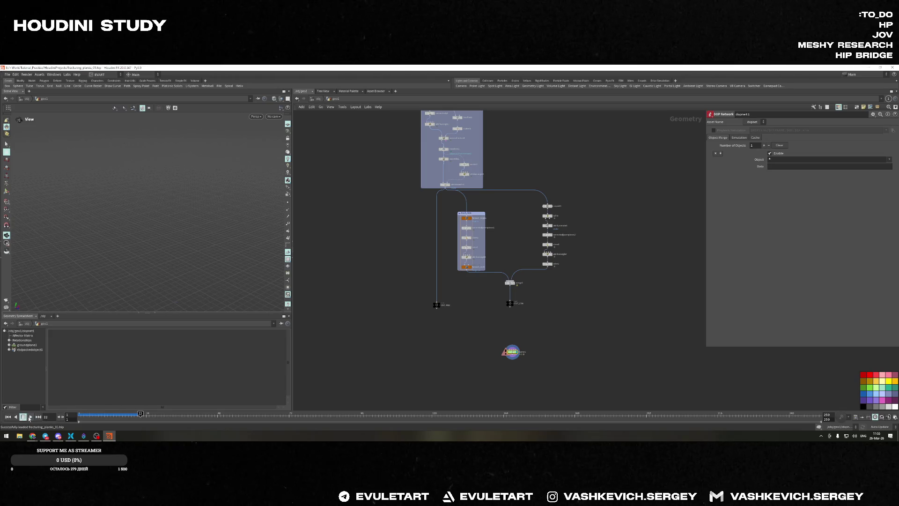
double_click(514, 351)
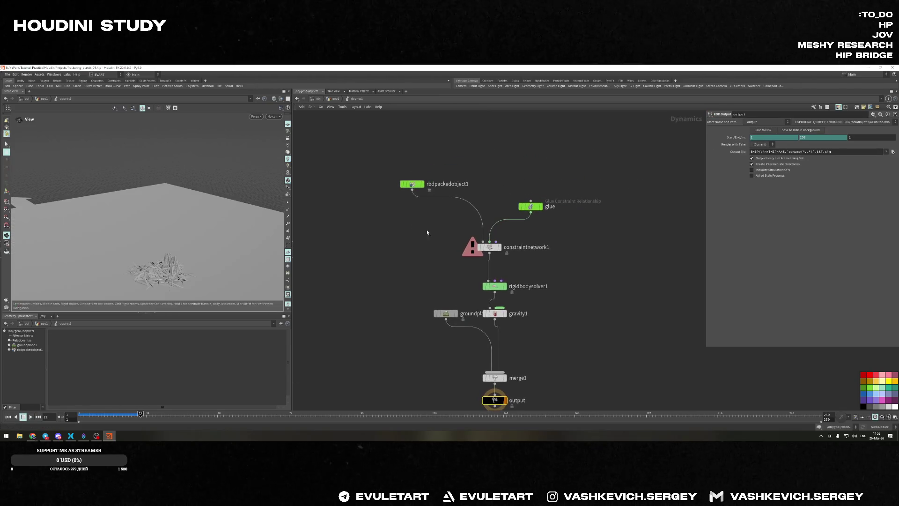
- Inspect constraintnetwork1's info sourcing /obj/geo1/OUT_CON, scrub back and play the sim
click(491, 247)
middle_click(491, 248)
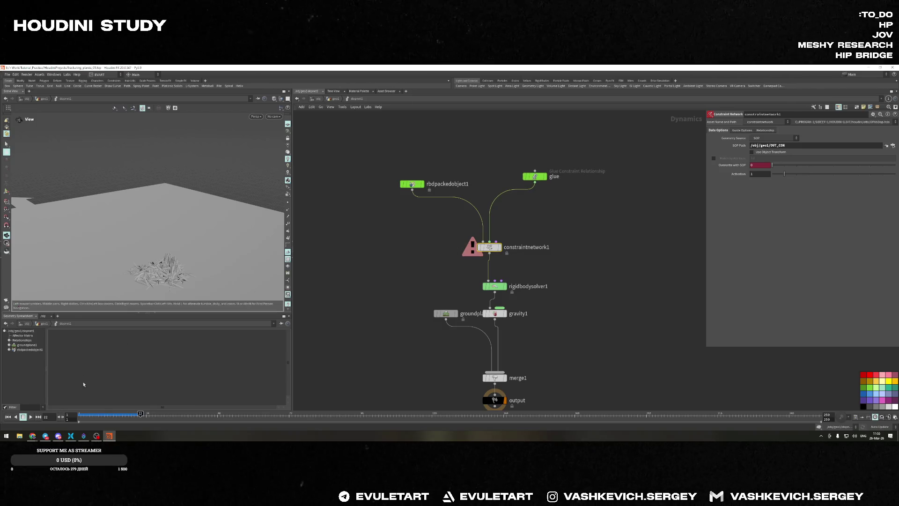
click(85, 414)
drag(86, 414, 81, 414)
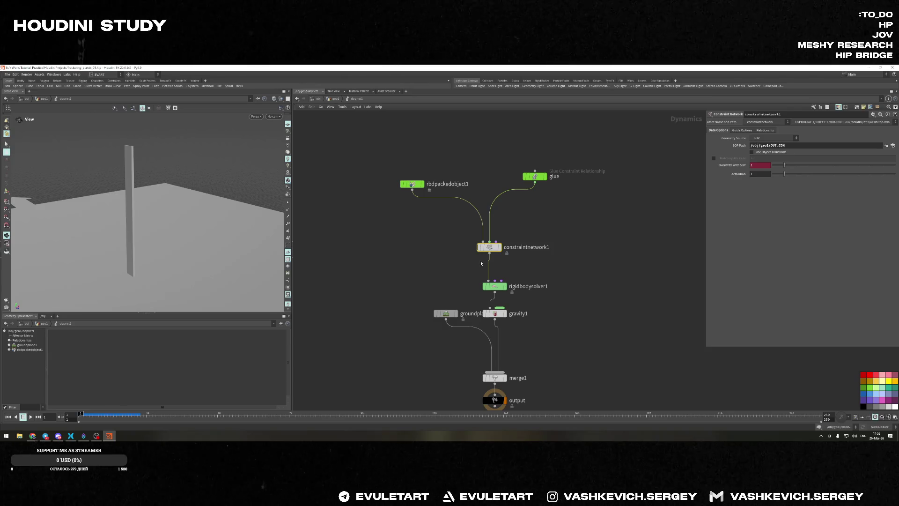
middle_click(492, 247)
click(30, 417)
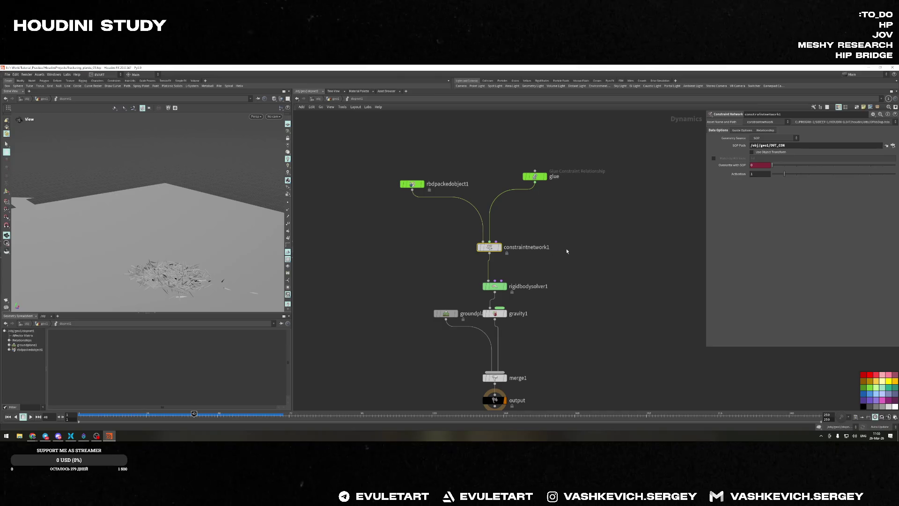
- In the geometry network move merge2 aside and dopnet1 below OUT_CON, then dive into dopnet1
key(u)
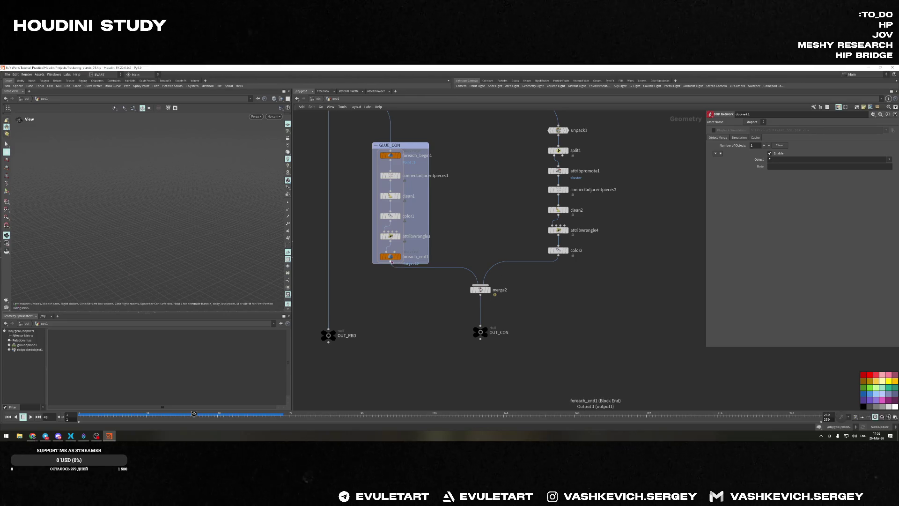
drag(482, 291, 499, 265)
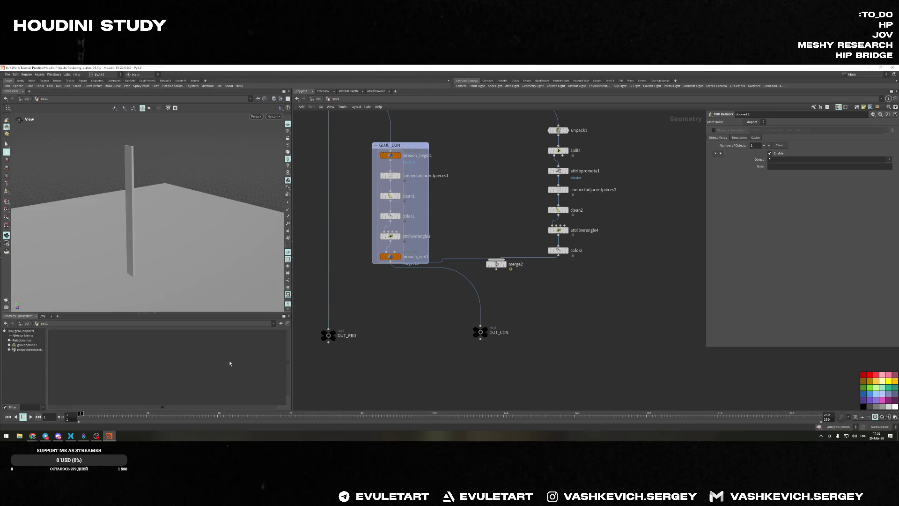
scroll(481, 353, down, 2)
middle_drag(459, 339, 449, 267)
drag(475, 336, 467, 290)
middle_drag(518, 218, 492, 246)
scroll(464, 316, up, 2)
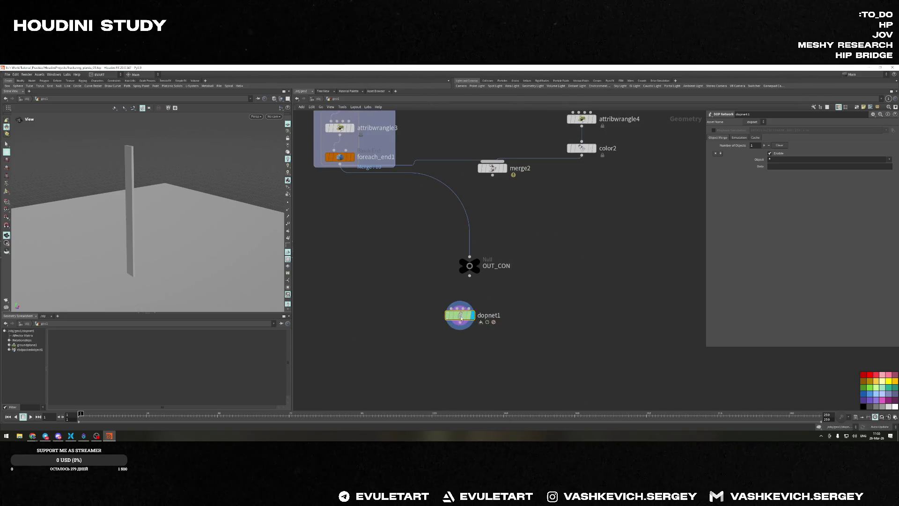
double_click(462, 315)
scroll(452, 235, down, 2)
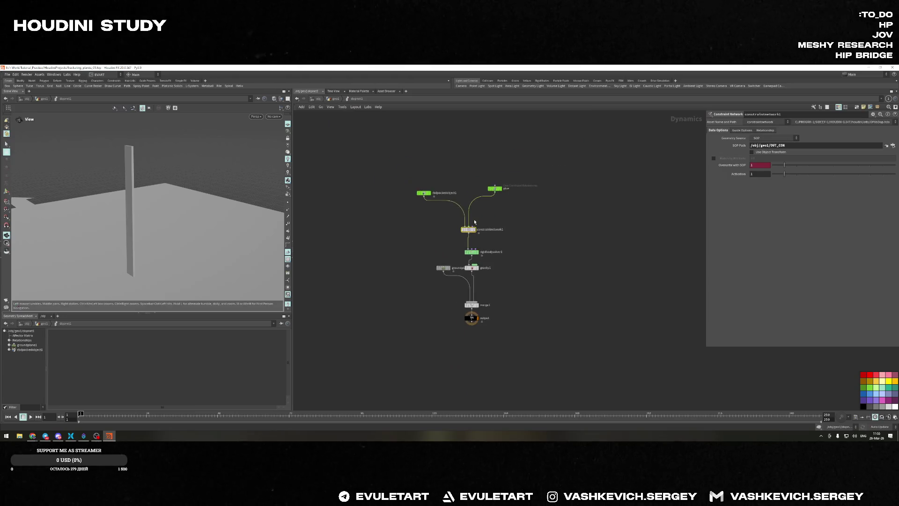
scroll(501, 238, up, 1)
- Place a SOP Solver beside constraintnetwork1 and wire sopsolver1 into it
click(30, 417)
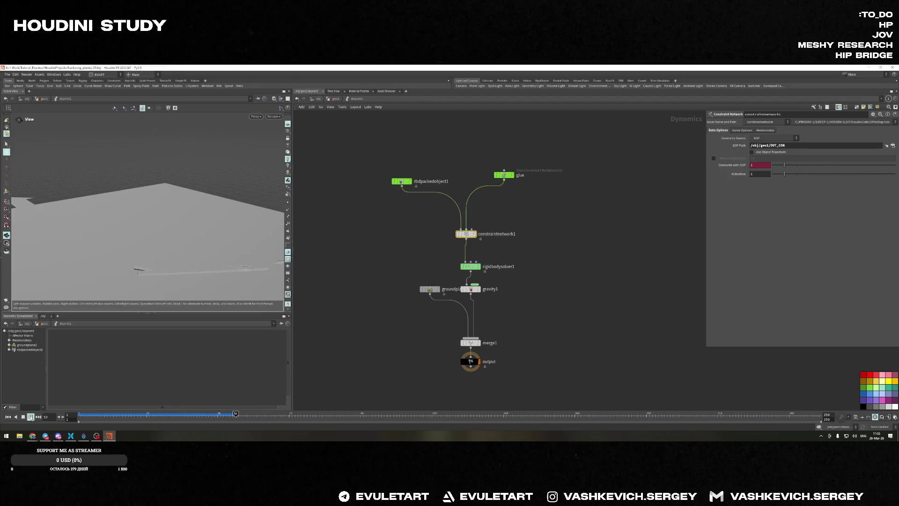
click(30, 416)
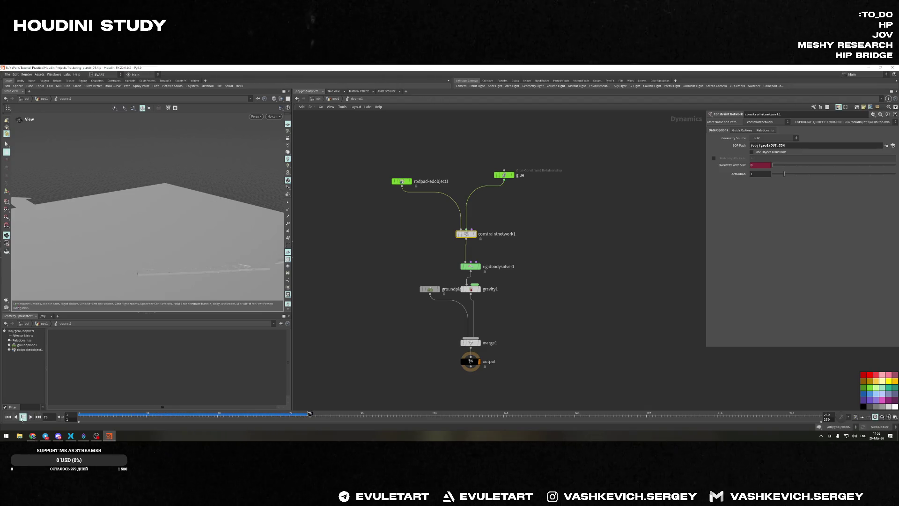
drag(503, 174, 453, 170)
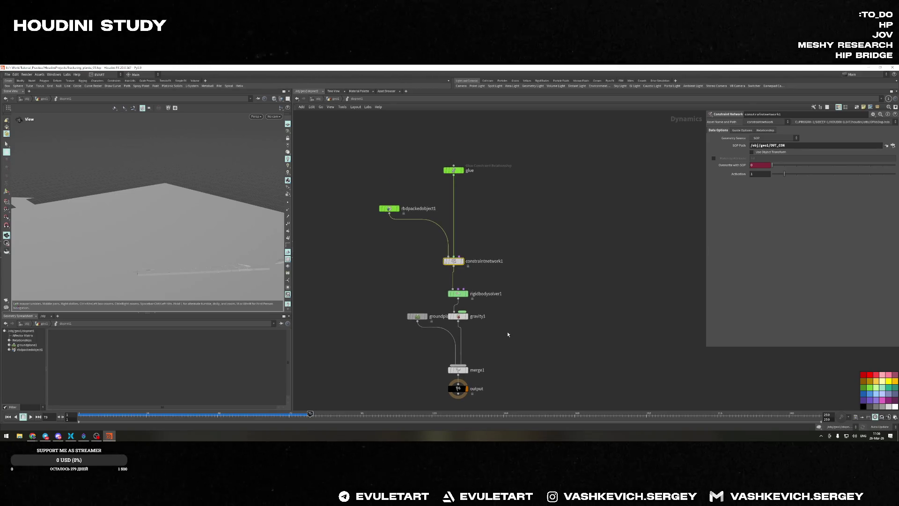
scroll(509, 335, up, 2)
key(Tab)
text(sop)
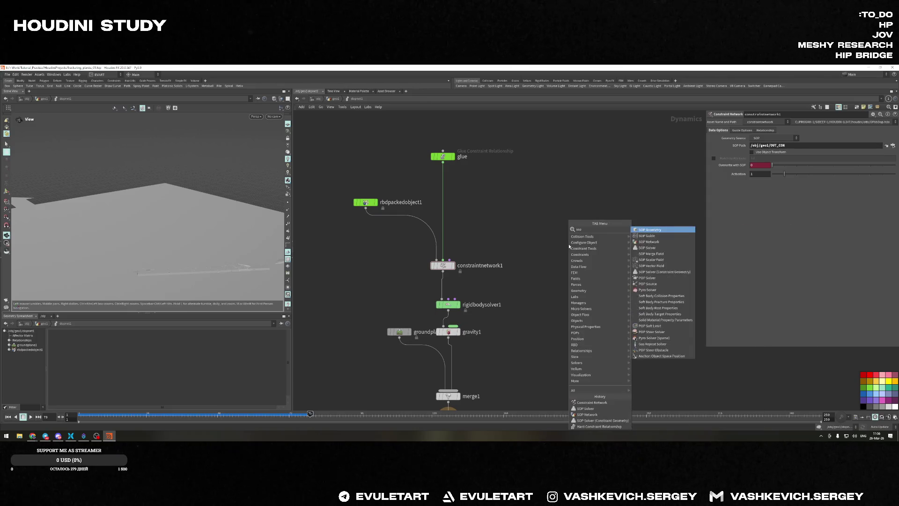
click(647, 248)
click(531, 234)
drag(531, 240, 463, 262)
key(Escape)
- Check relationship_geometry inside sopsolver1, replay the sim, then cut the solver's wire and replay
double_click(531, 233)
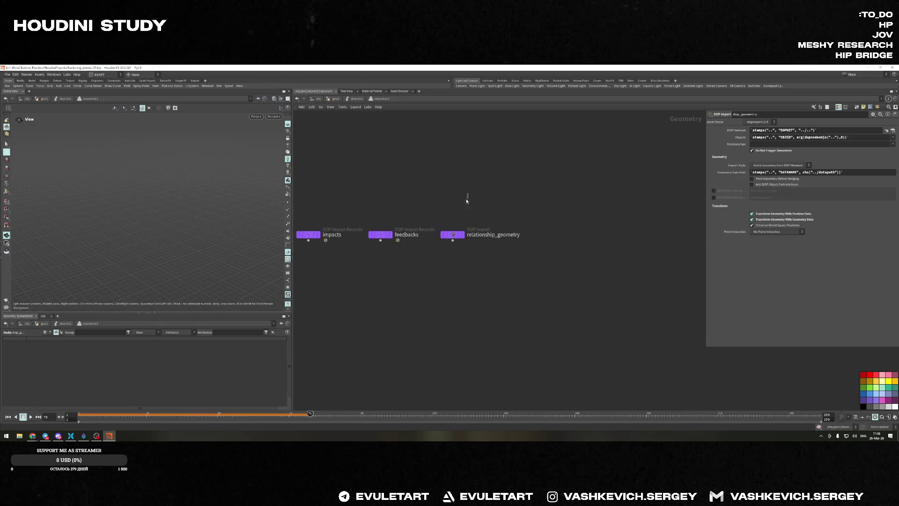
click(453, 234)
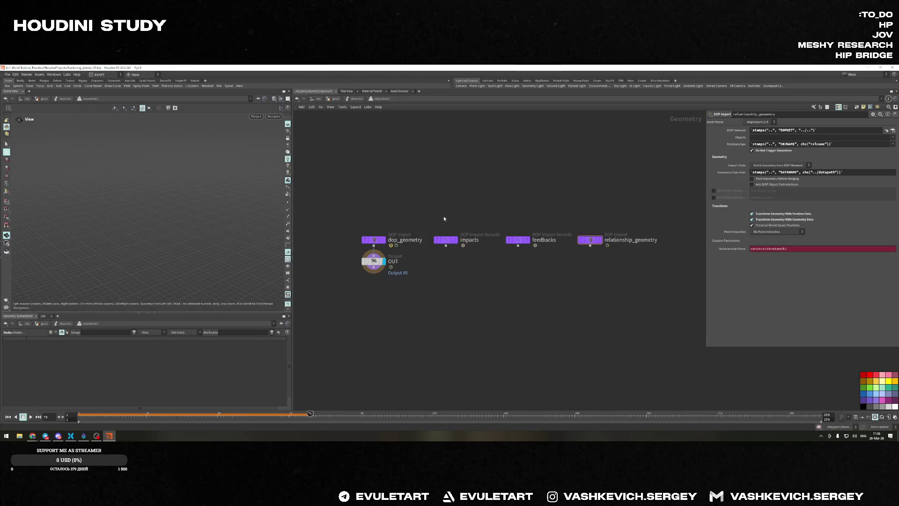
key(u)
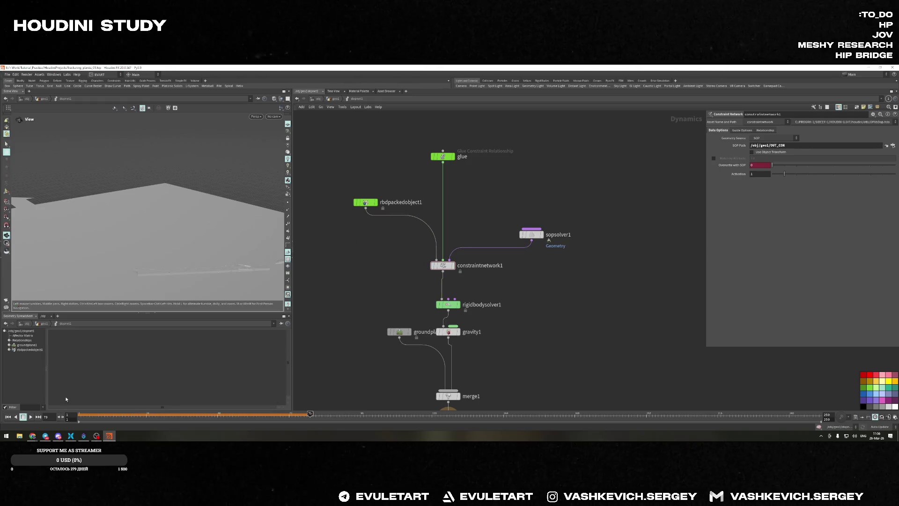
click(32, 418)
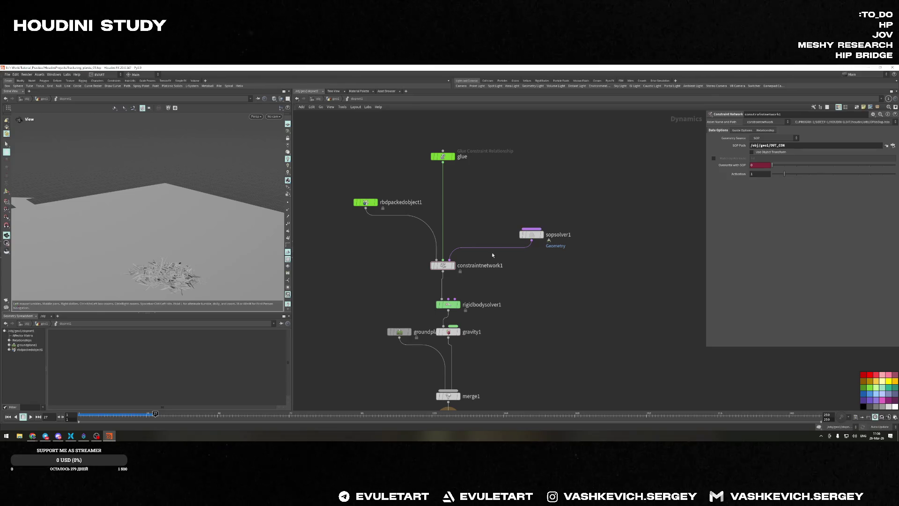
key(Delete)
click(31, 417)
- Delete sopsolver1, then reposition merge2 in the geometry network
click(23, 416)
drag(526, 200, 567, 250)
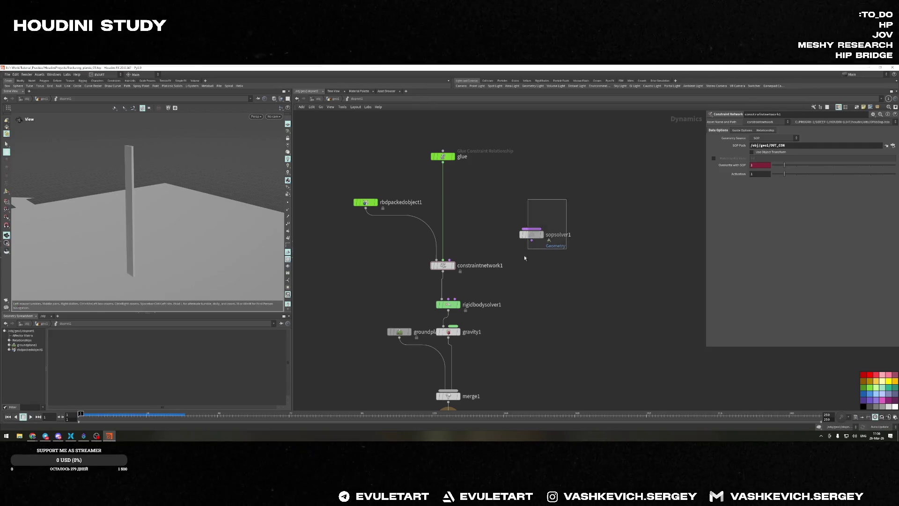
key(Delete)
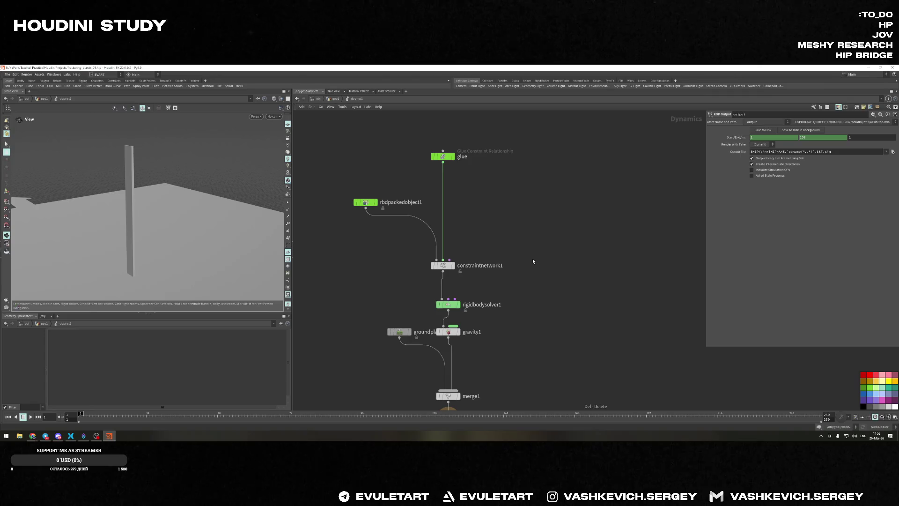
key(u)
middle_drag(532, 260, 520, 287)
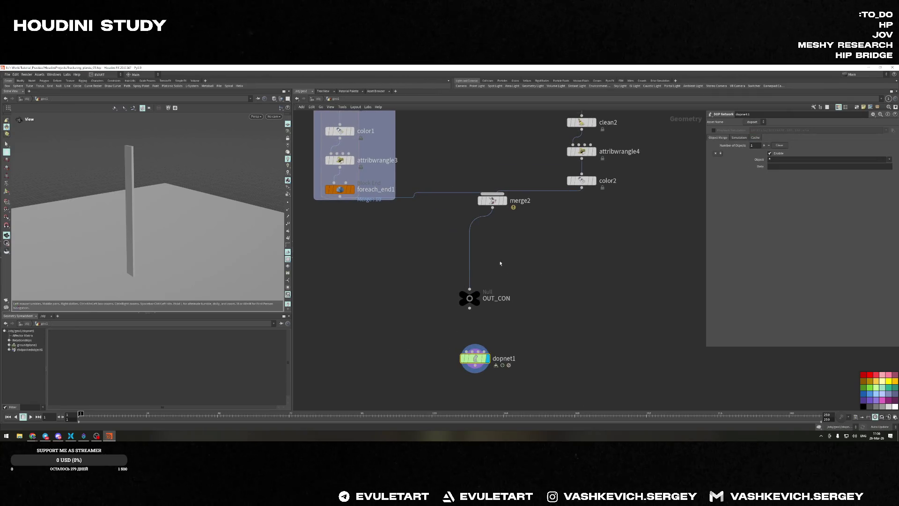
drag(492, 201, 465, 220)
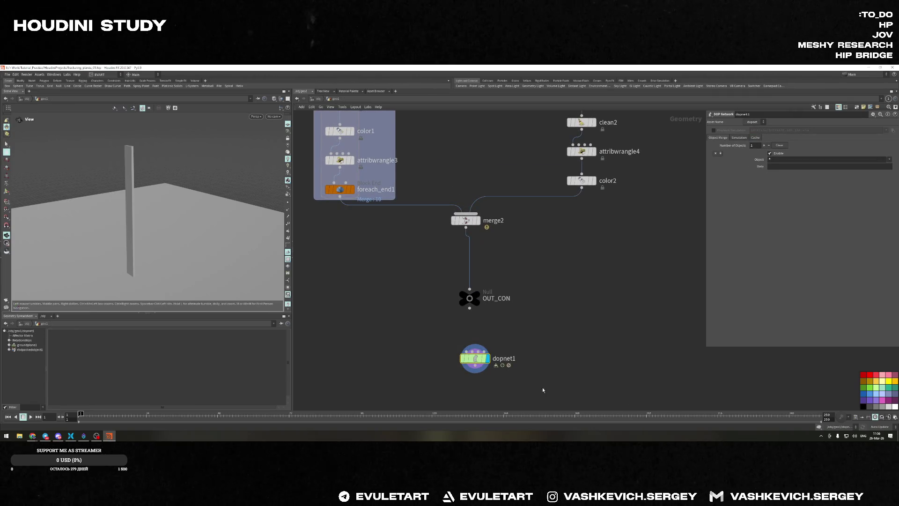
- Dive back into dopnet1, replay the shattering sim, rewind to frame 1 and move the glue node aside
click(475, 359)
key(i)
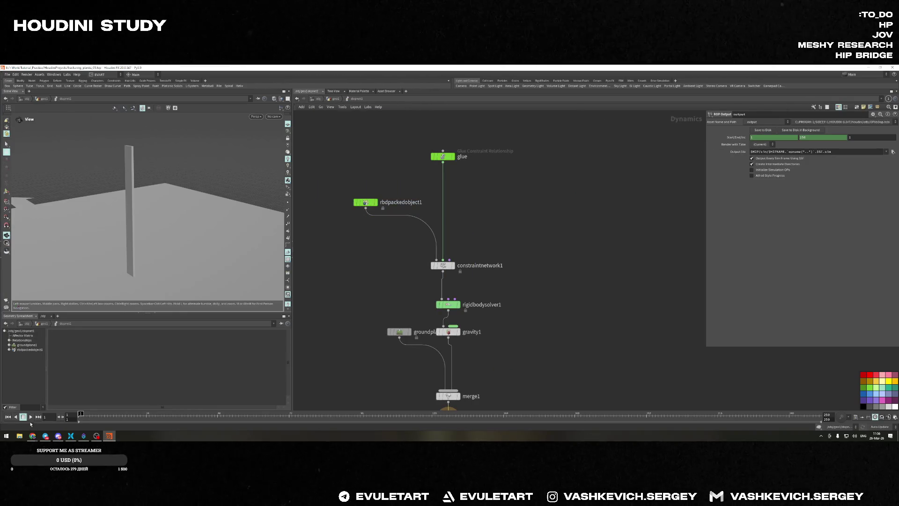
click(31, 417)
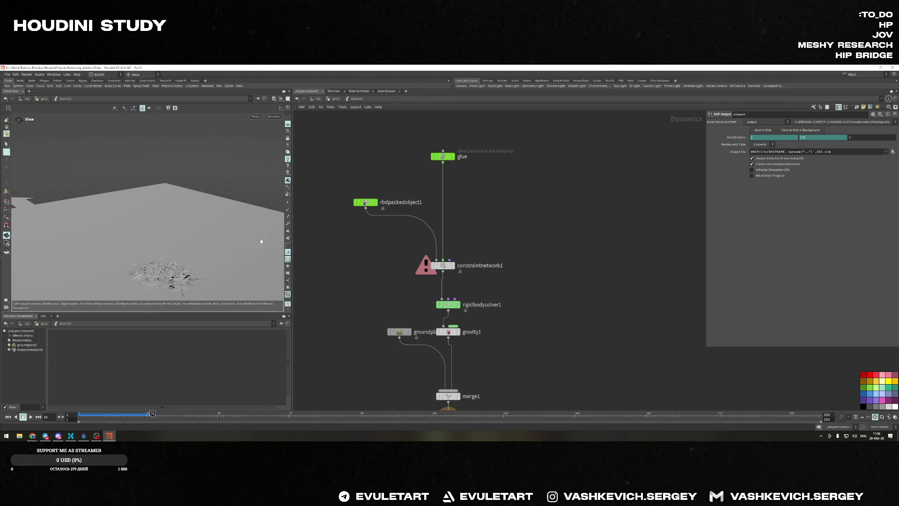
click(8, 417)
middle_drag(502, 263, 535, 304)
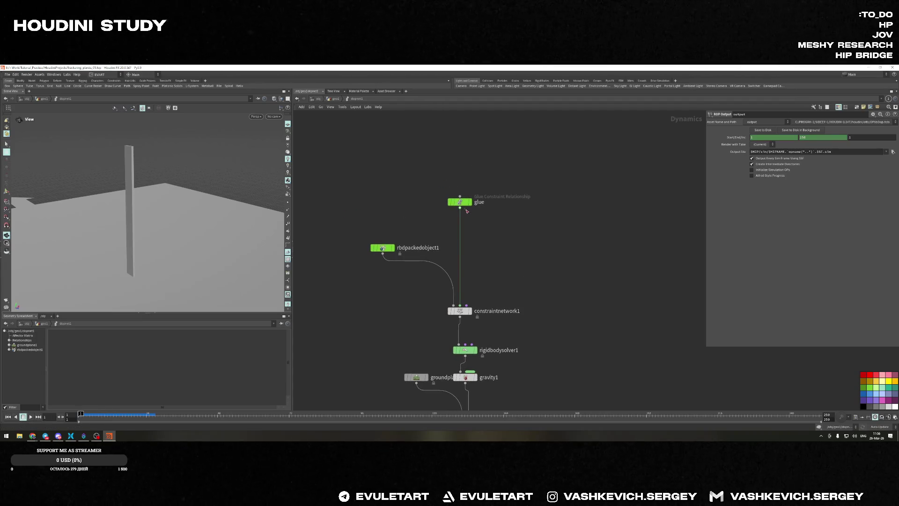
drag(461, 202, 418, 190)
- Add a Hard Constraint Relationship node beside Glue and rename it HARD
key(Tab)
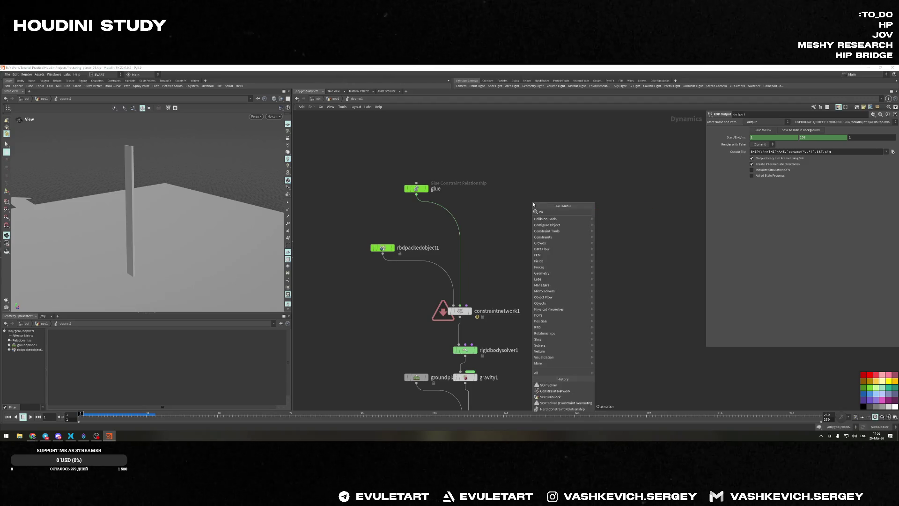
click(533, 202)
click(509, 191)
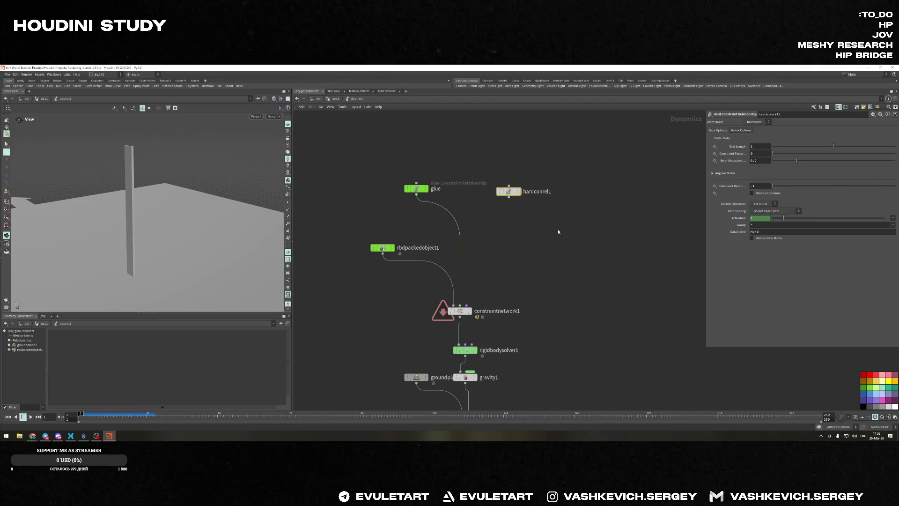
double_click(538, 191)
text(HARD)
key(Return)
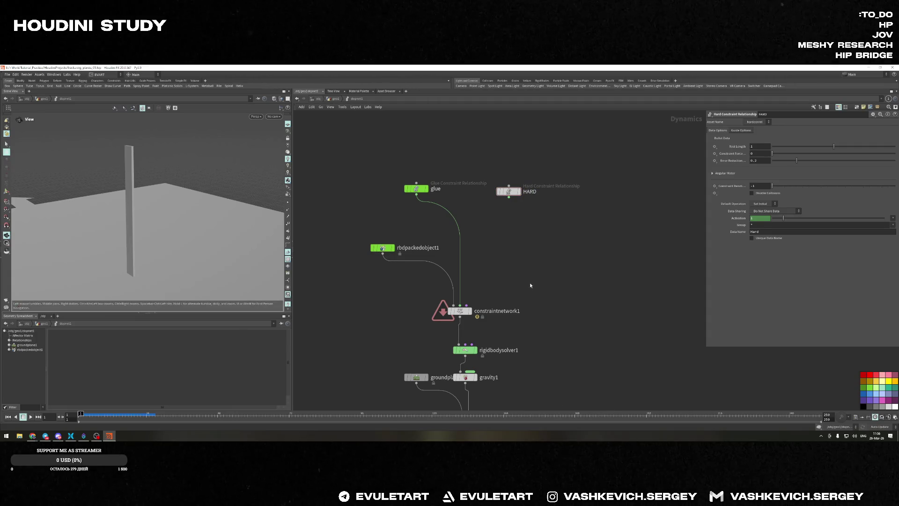
- Edit attribwrangle4's VEX to name constraints "glue" and add f@strength = 1;, then select dopnet1
key(u)
click(594, 152)
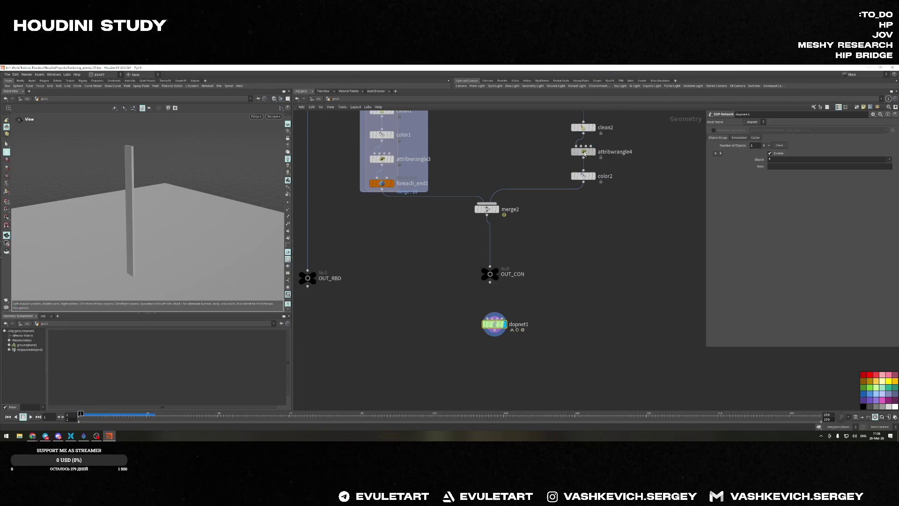
click(770, 174)
double_click(766, 170)
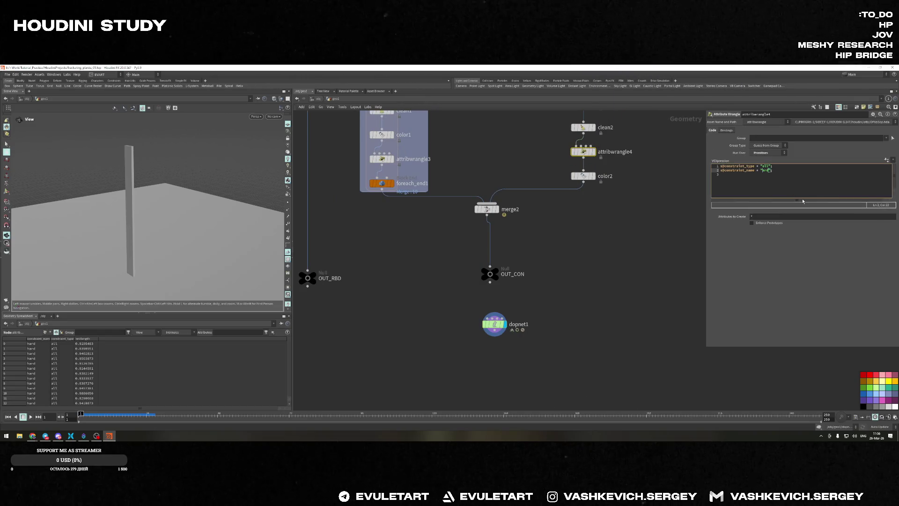
key(Return)
text(f@strength = 1;)
click(800, 201)
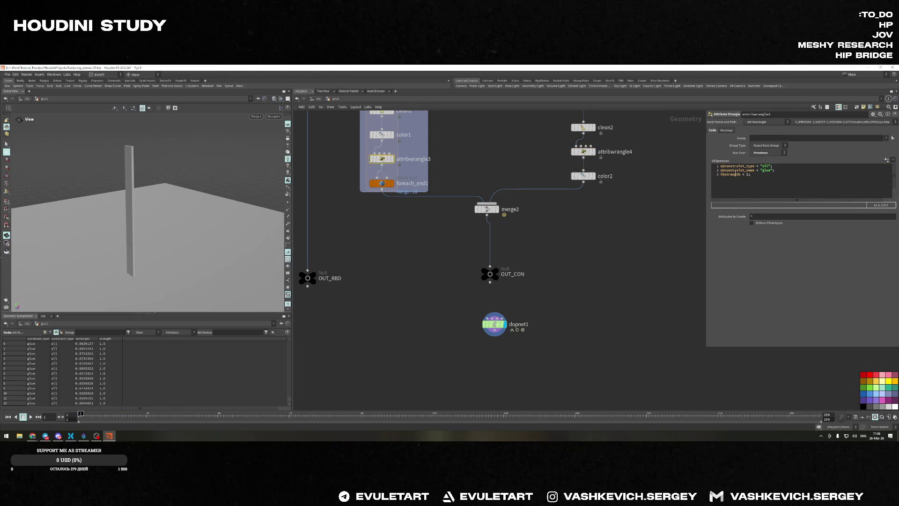
click(766, 171)
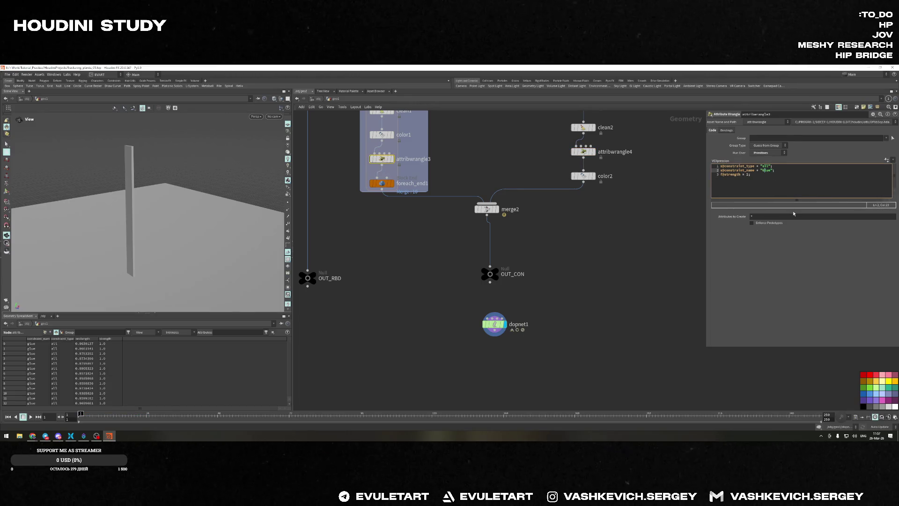
drag(420, 281, 518, 324)
- Inside dopnet1 play and rewind the sim and inspect constraintnetwork1's info
double_click(495, 323)
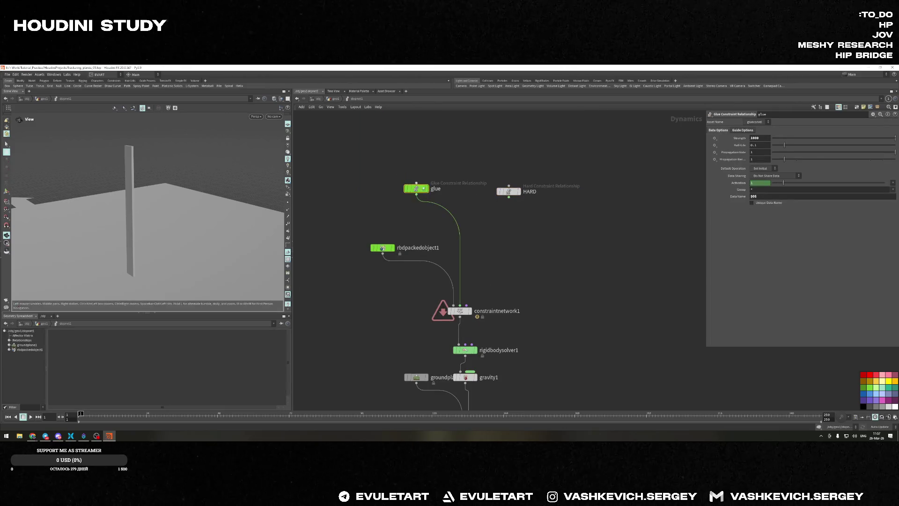
click(30, 416)
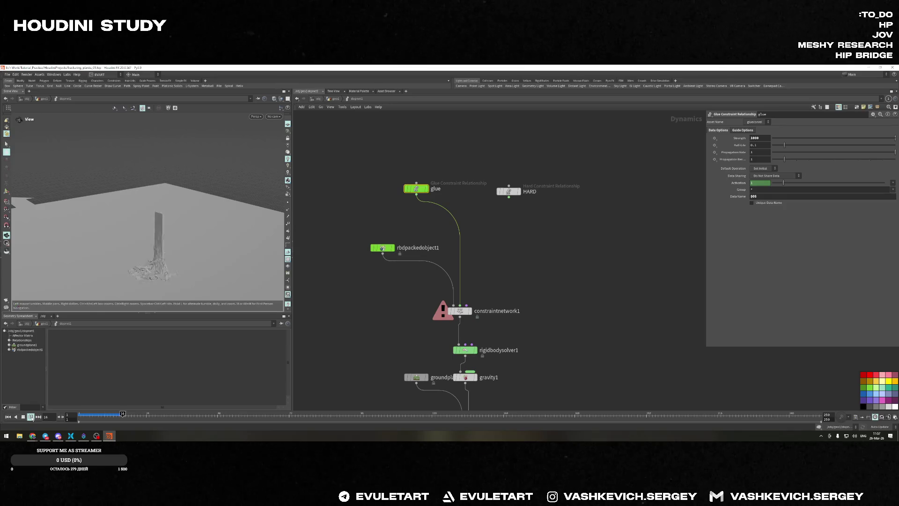
click(8, 417)
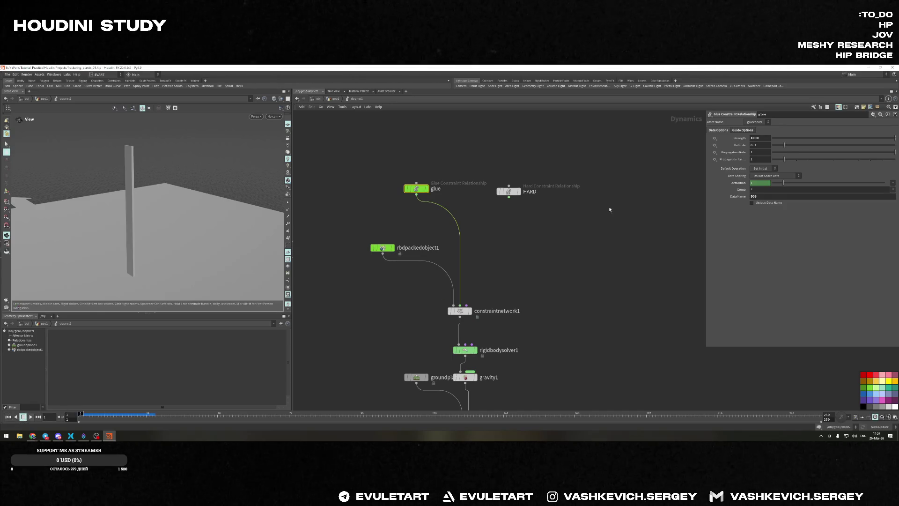
middle_click(460, 311)
- Rename the relationship nodes to Glue and Hard, placing Hard beside Glue
double_click(436, 188)
text(Glue)
key(Return)
click(508, 193)
double_click(530, 192)
text(Hard)
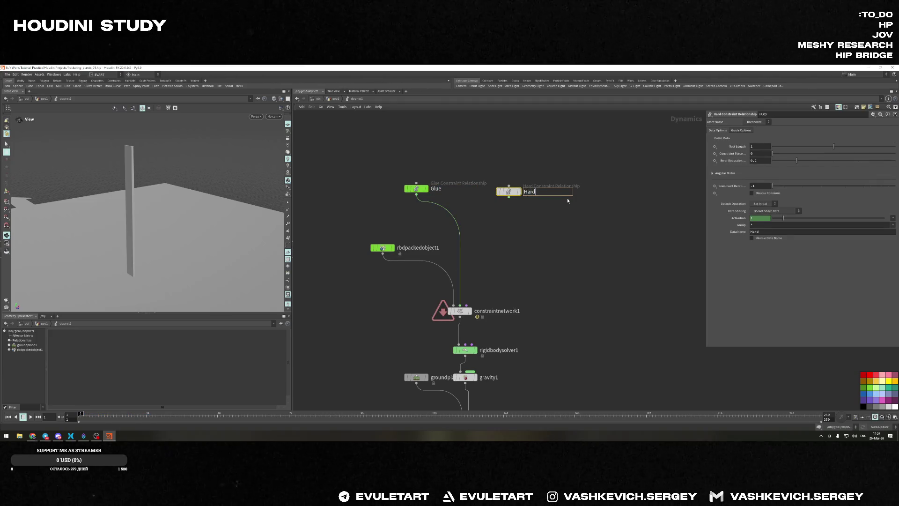
key(Return)
drag(509, 192, 501, 189)
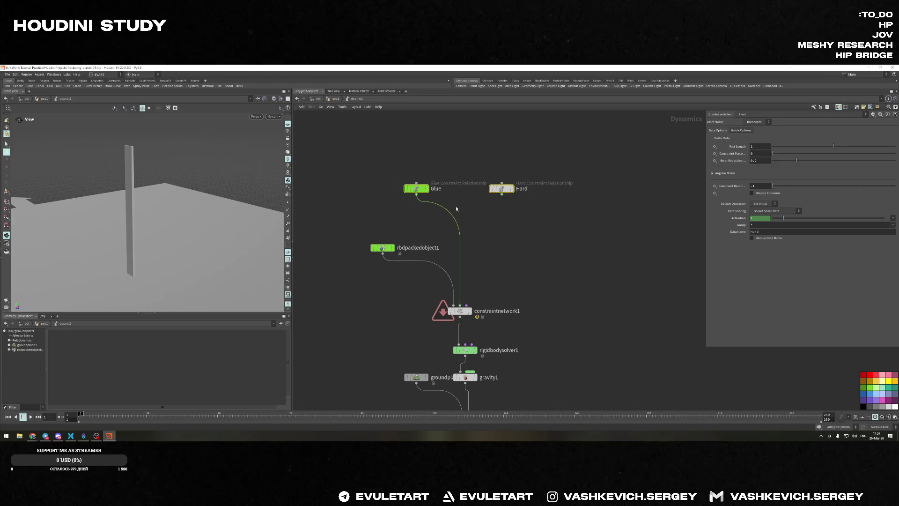
- Merge the Glue and Hard constraints into constraintnetwork1 and enable Show Object Link
click(417, 195)
click(459, 247)
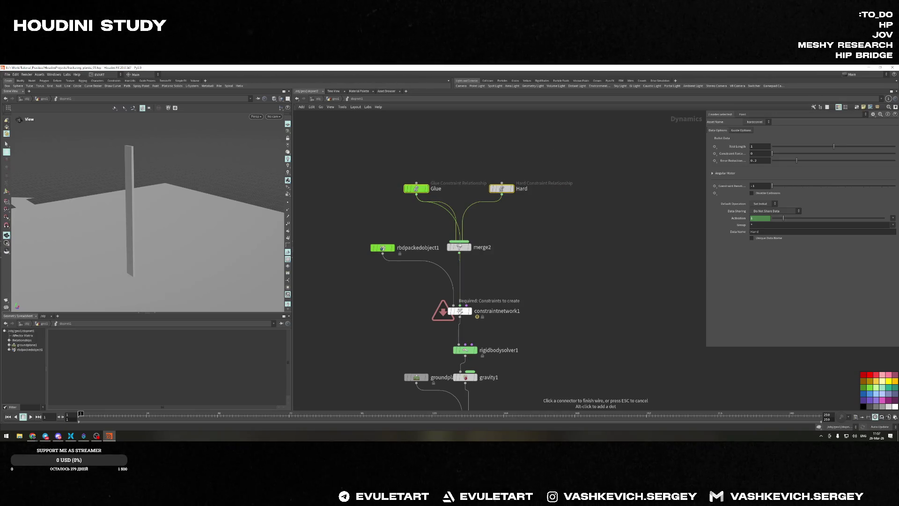
click(462, 305)
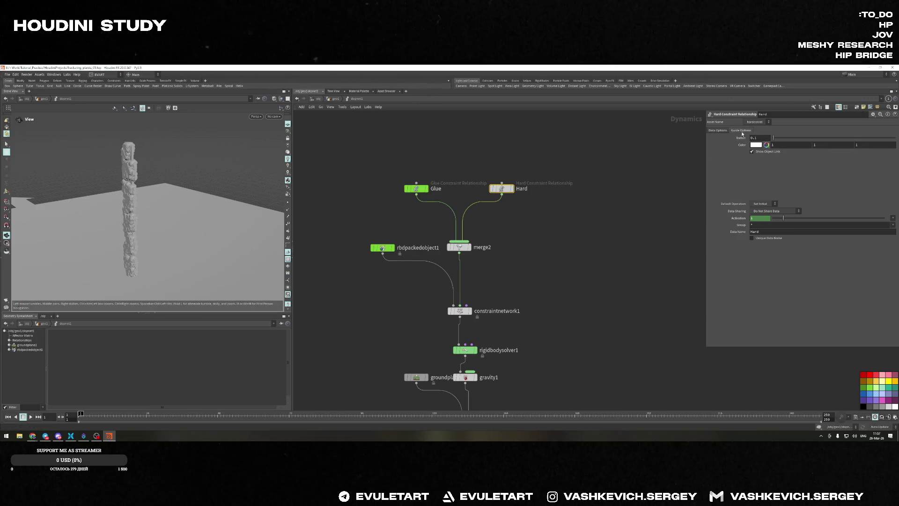
click(751, 151)
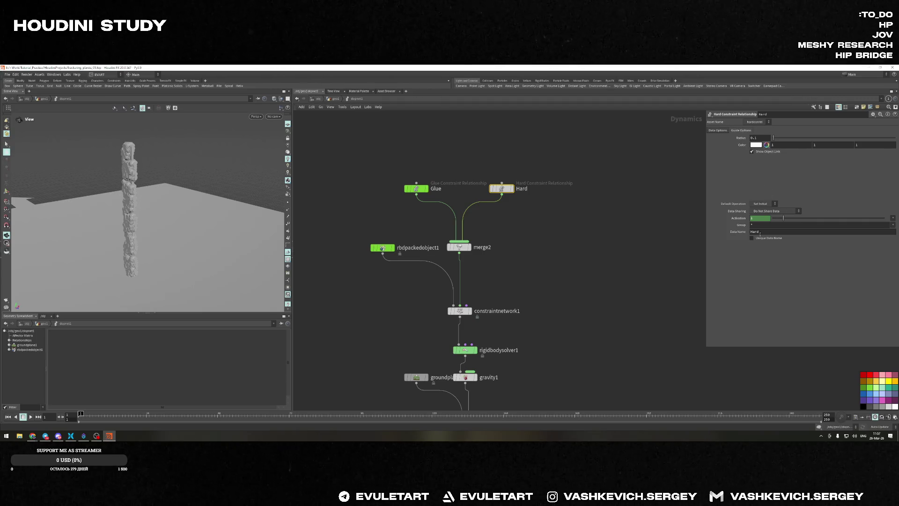
click(724, 131)
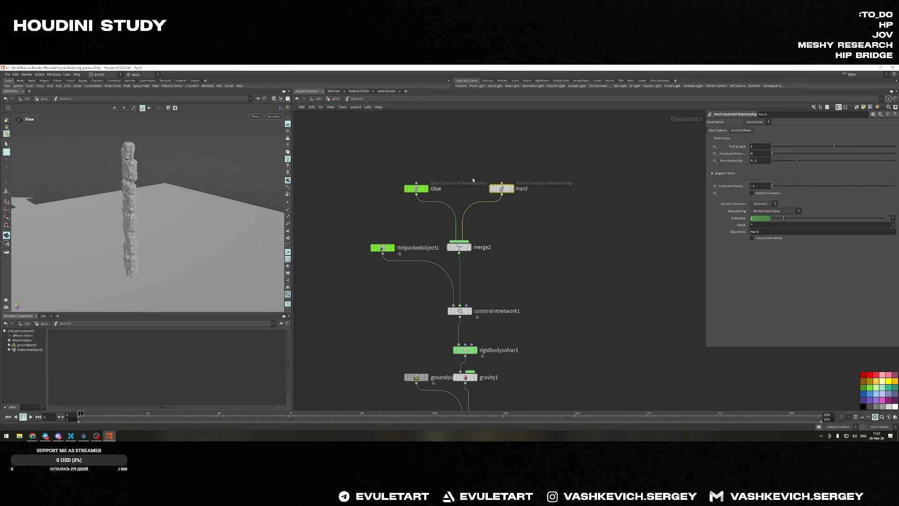
- Display rbdpackedobject1's geometry and set the Hard constraint's guide radius to 0.01
click(382, 247)
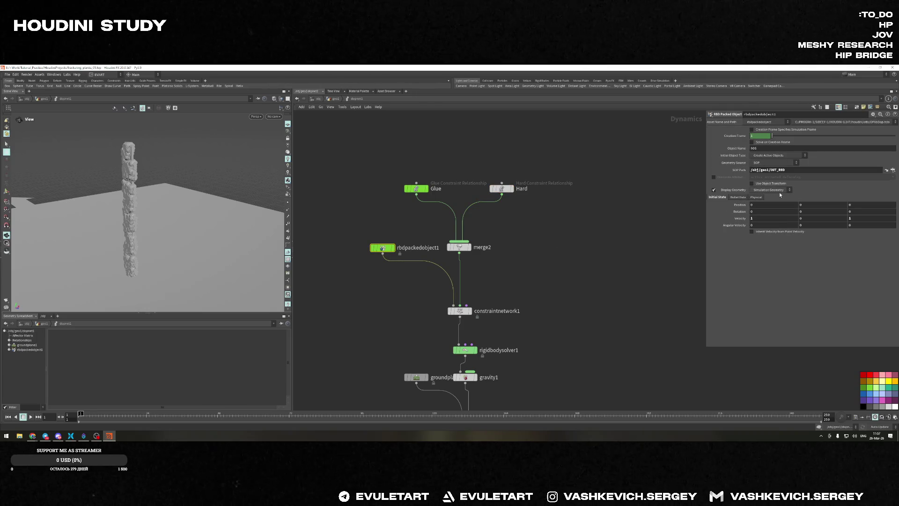
click(715, 190)
click(501, 188)
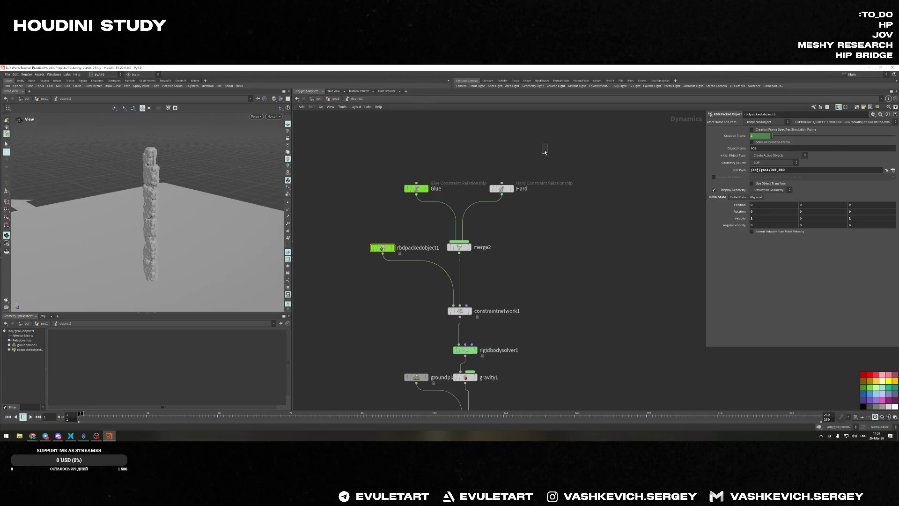
click(743, 131)
click(752, 151)
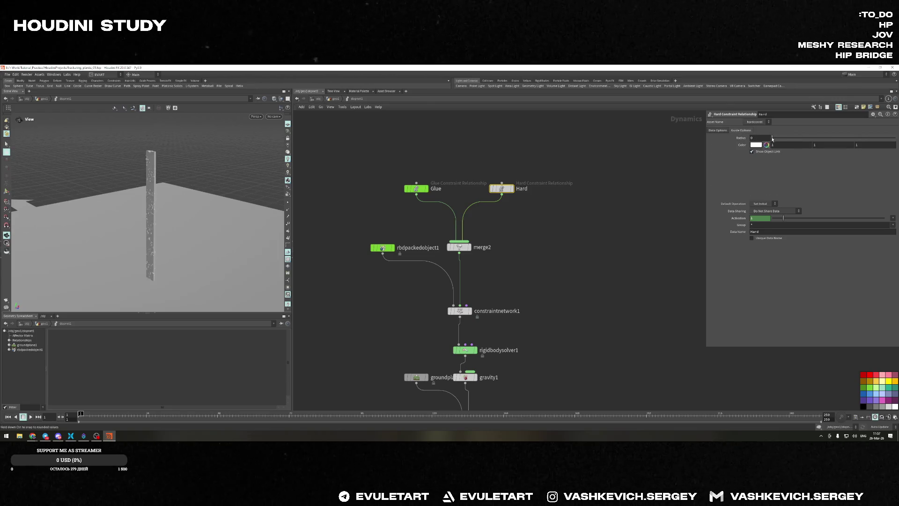
drag(772, 138, 764, 137)
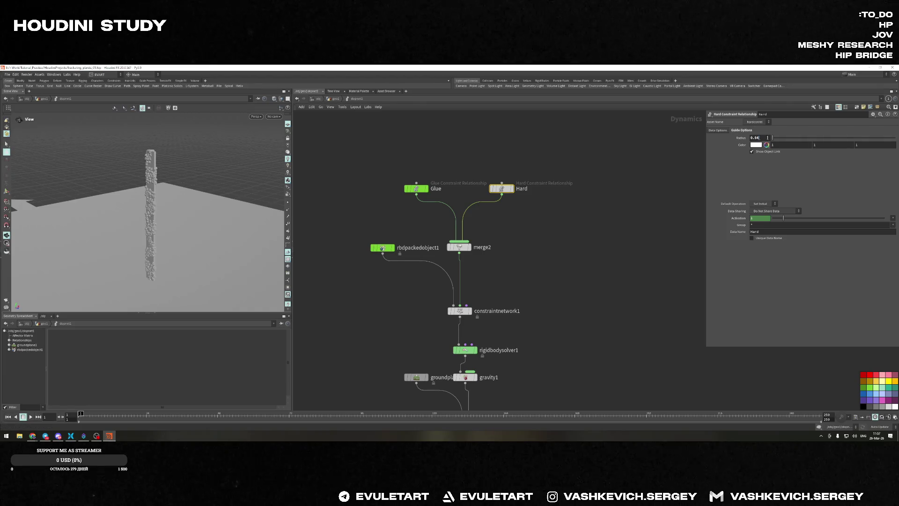
text(1)
key(Return)
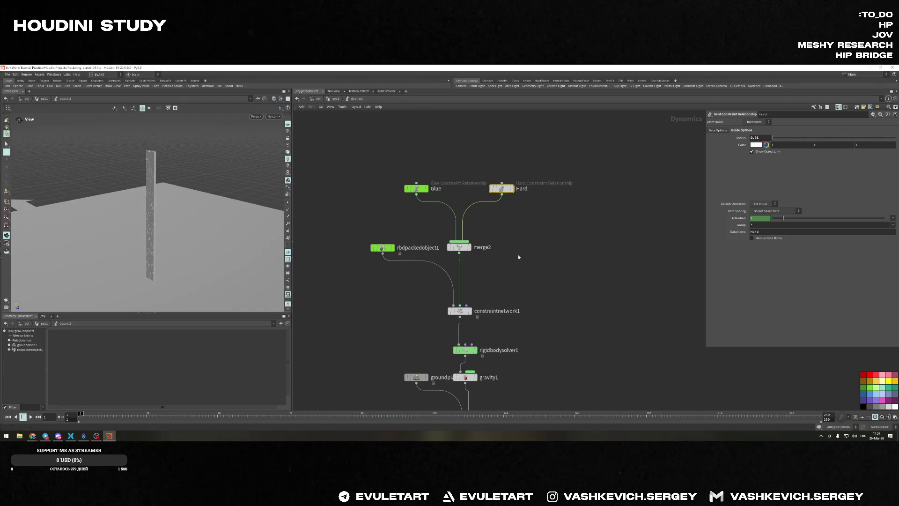
- Play the simulation to watch the plank topple, then rewind to the first frame
click(30, 416)
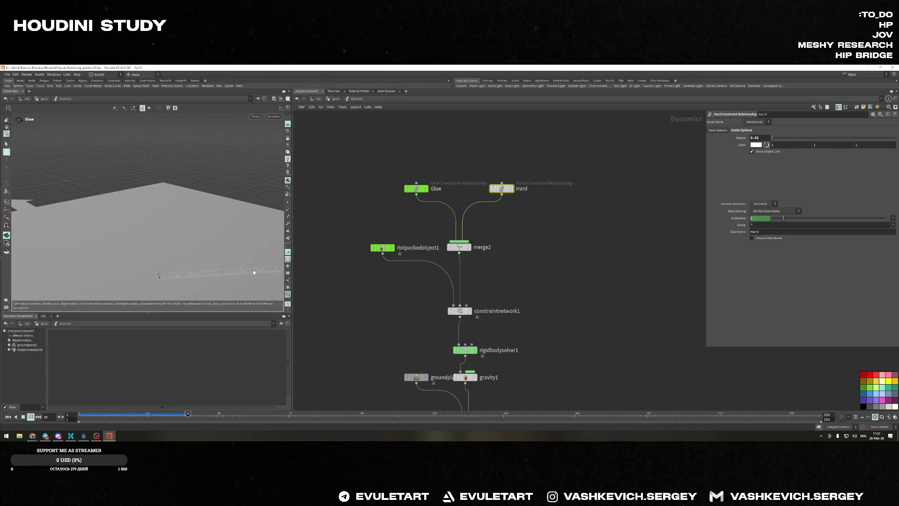
click(23, 416)
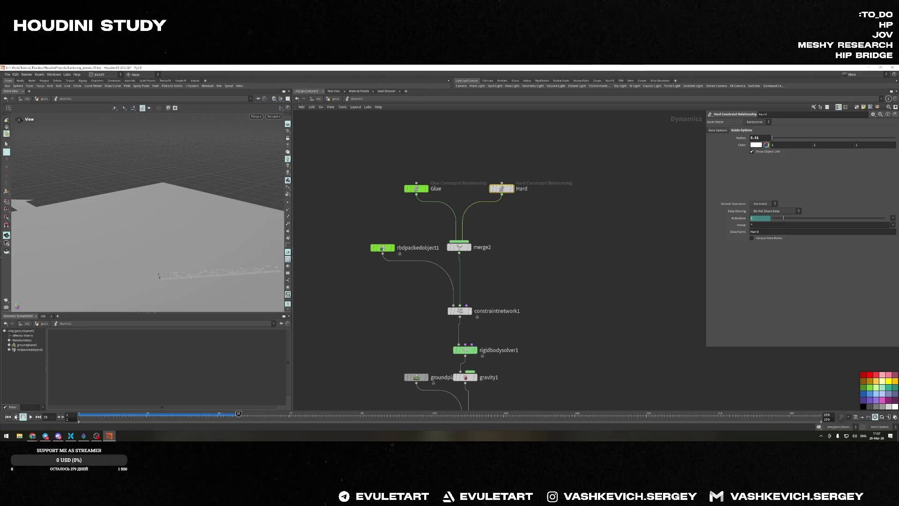
key(ctrl+Up)
scroll(449, 182, up, 3)
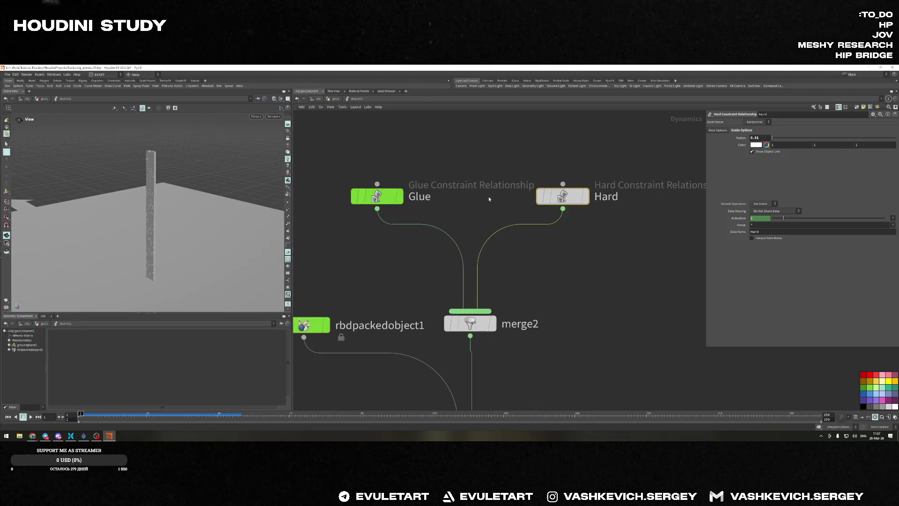
scroll(489, 199, down, 5)
- Create a SOP Solver node and wire sopsolver1 into constraintnetwork1
click(539, 223)
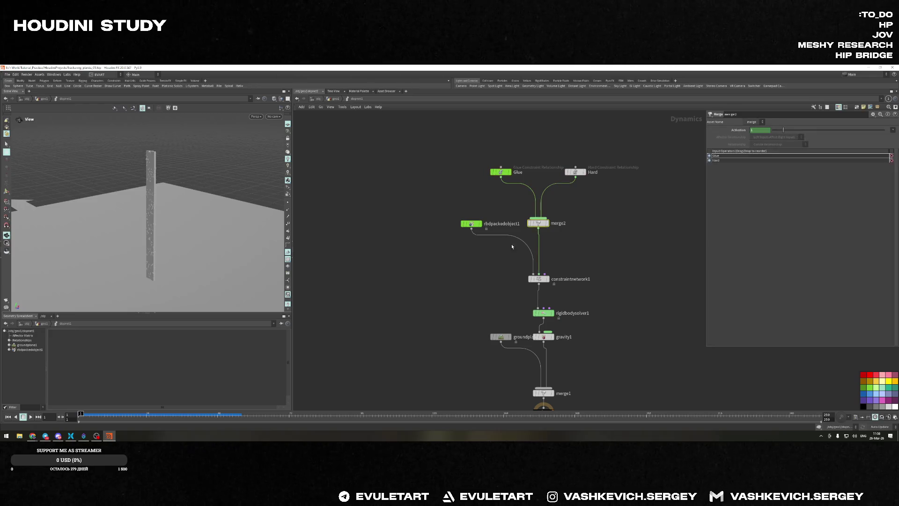
middle_drag(512, 246, 482, 242)
key(Tab)
text(sop)
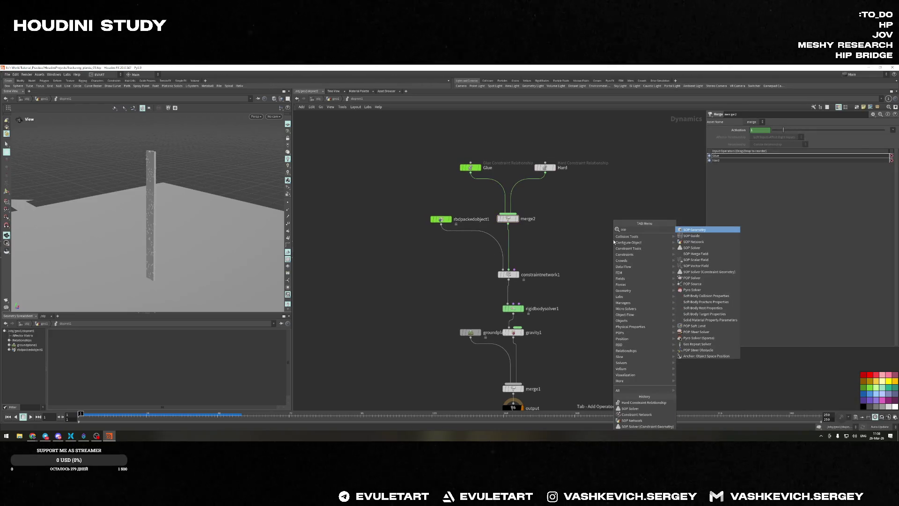
key(BackSpace)
key(BackSpace)
key(BackSpace)
text(solv)
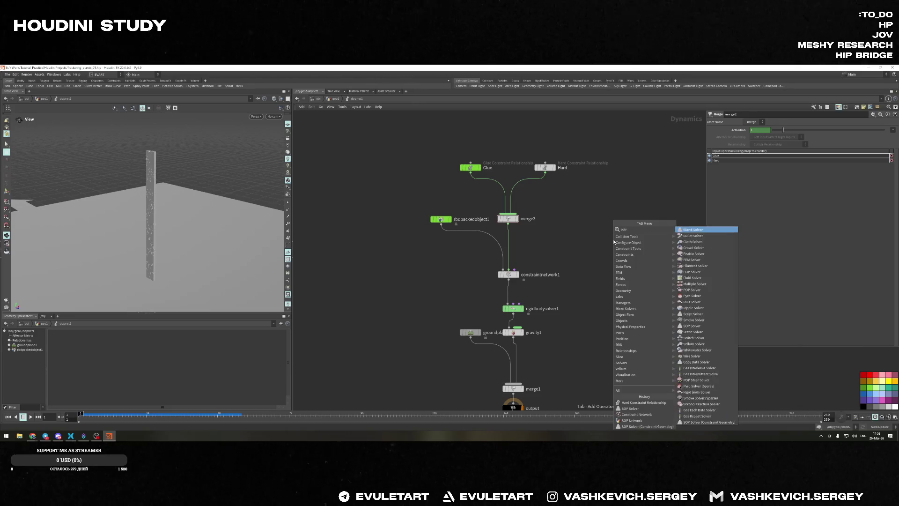
text(er d)
key(BackSpace)
key(BackSpace)
text(sop)
key(Return)
click(556, 255)
drag(556, 257, 517, 270)
- Play the simulation to see the plank shatter, then dive inside sopsolver1 and back out
click(31, 417)
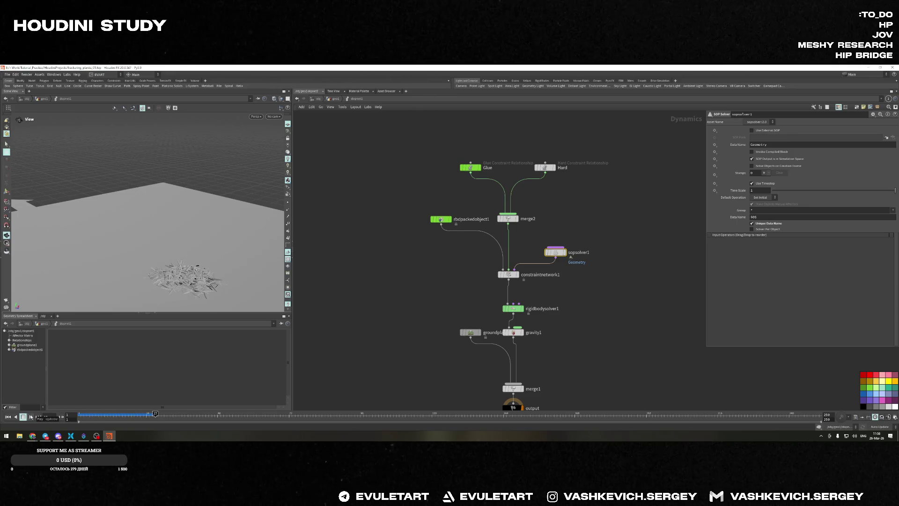
double_click(556, 252)
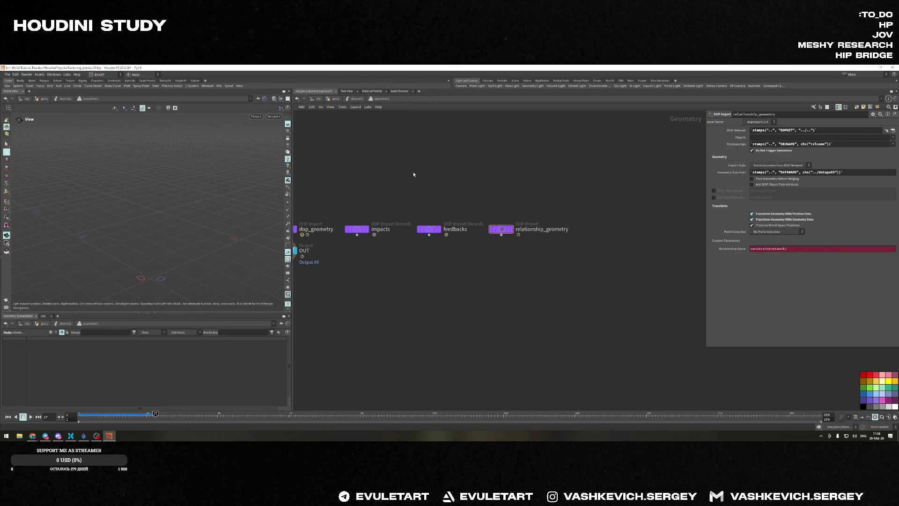
key(u)
scroll(491, 275, up, 4)
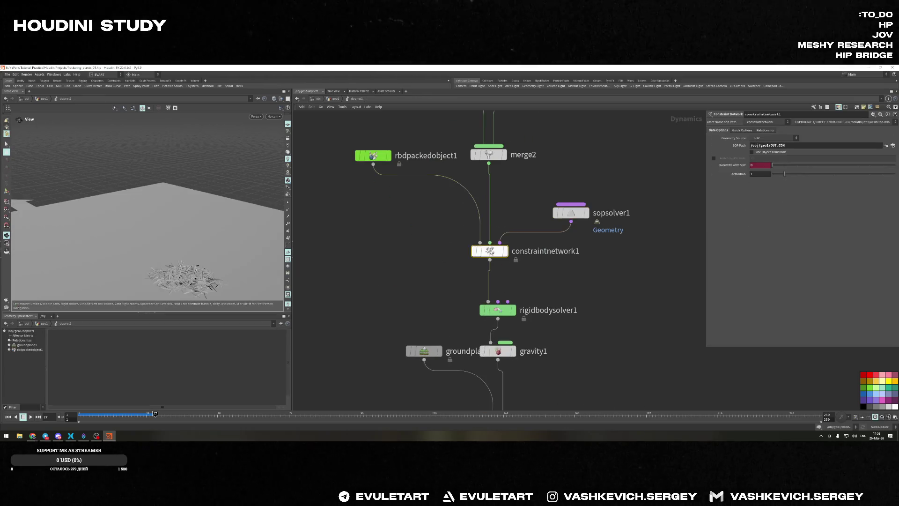
- Scrub the timeline to watch the tower collapse, then return to frame 1
click(123, 415)
drag(122, 414, 83, 415)
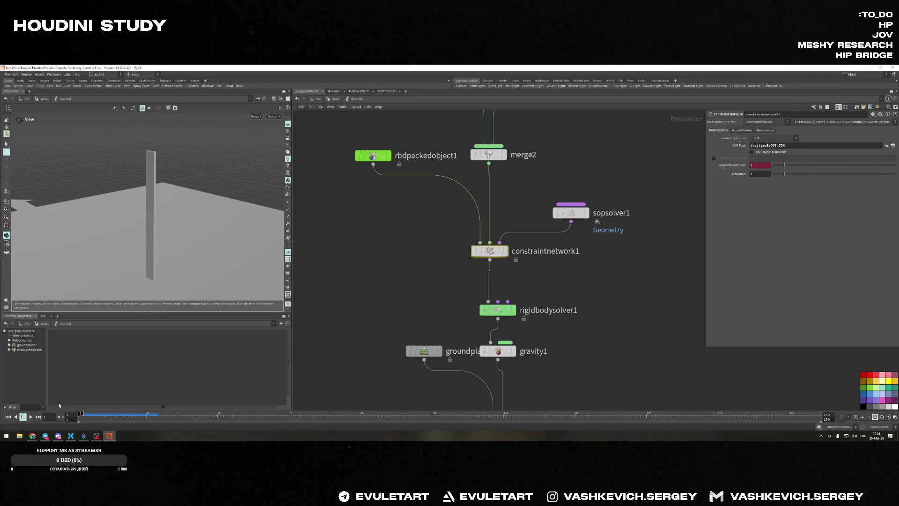
drag(79, 415, 169, 415)
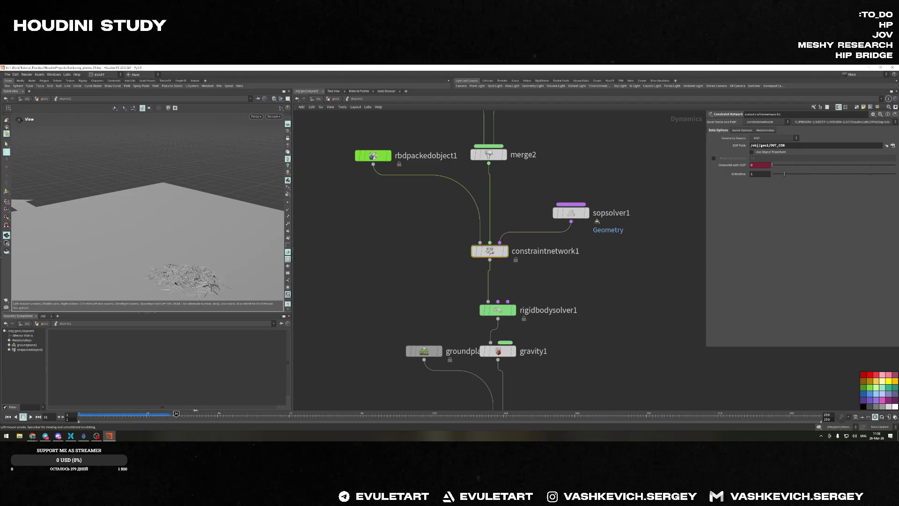
key(ctrl+Up)
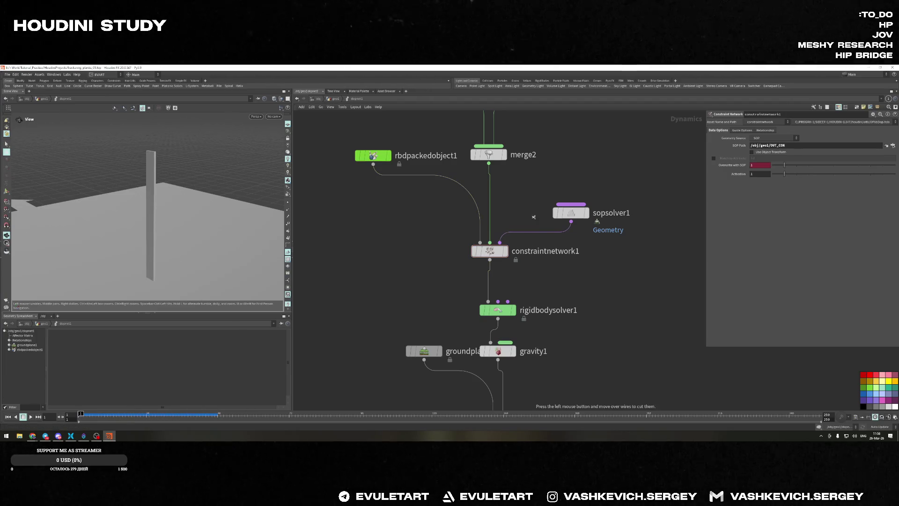
- Cut the wire from sopsolver1 to constraintnetwork1 and select rbdpackedobject1 and the output node
drag(499, 242, 433, 297)
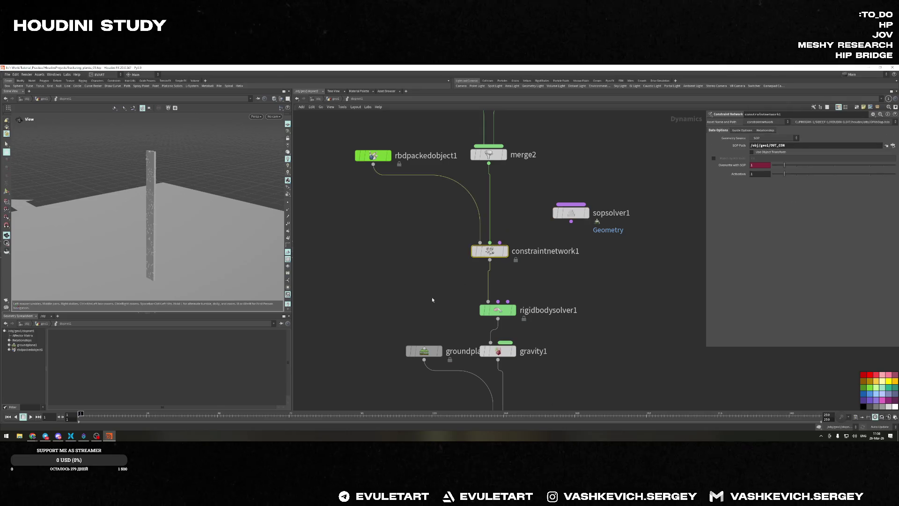
click(370, 154)
scroll(654, 233, down, 3)
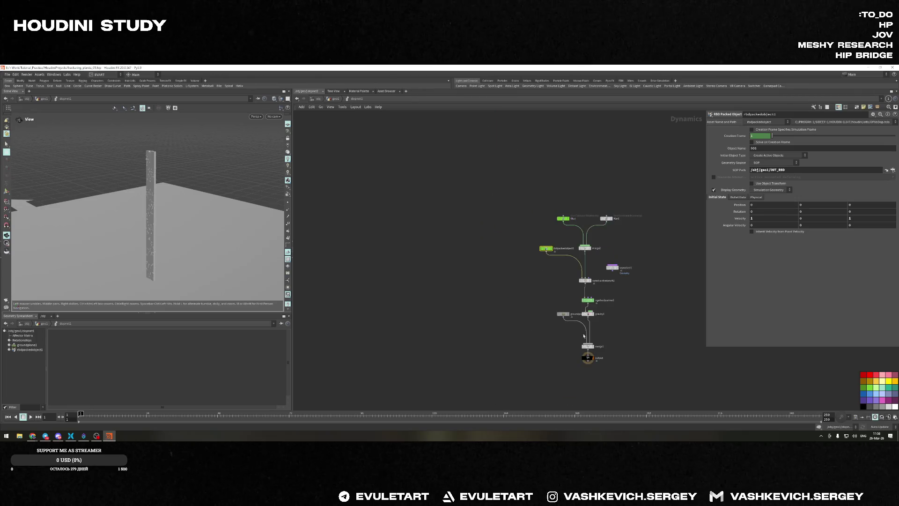
click(588, 361)
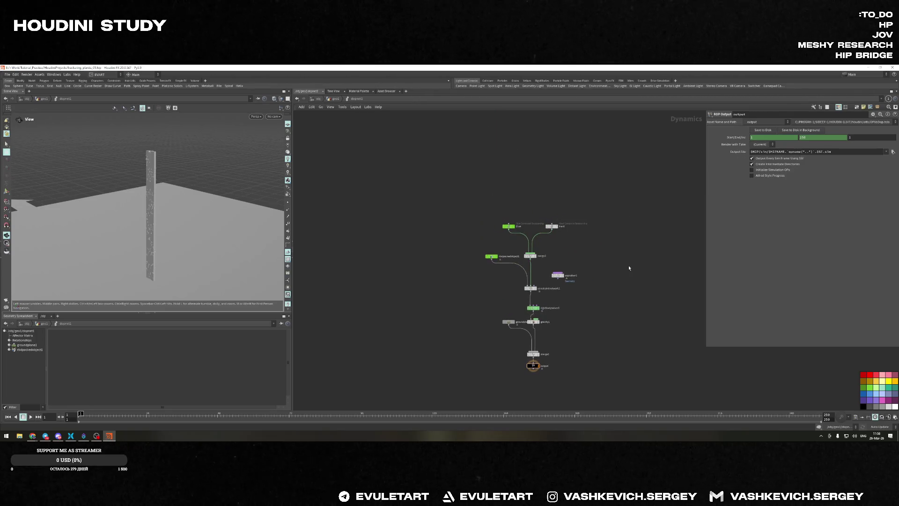